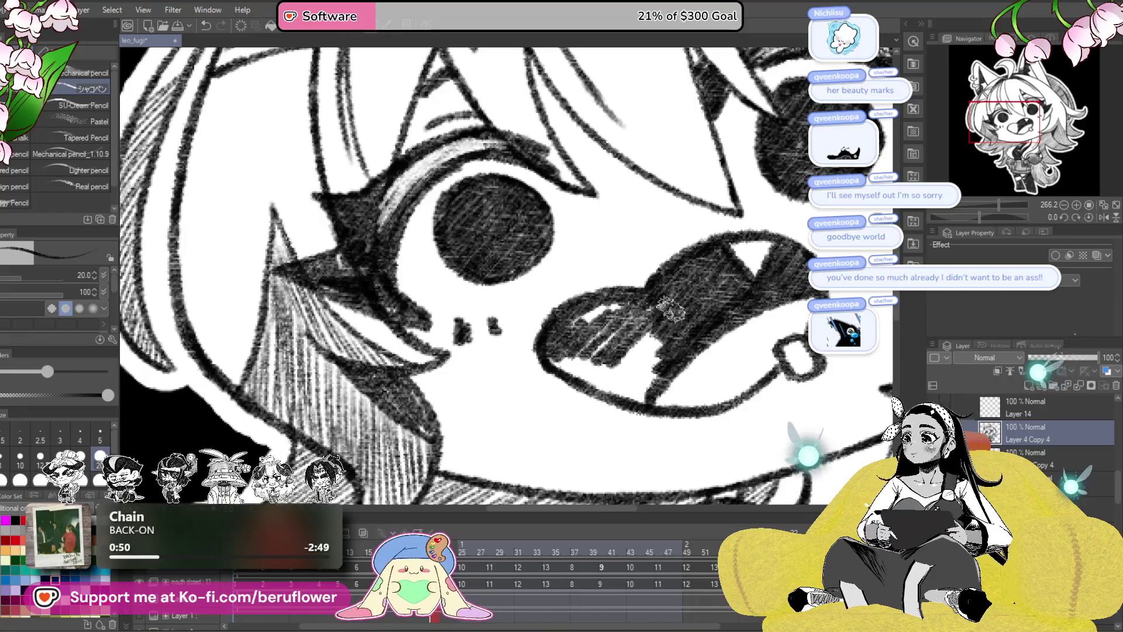
# - Darken the pencil shading along the lower mouth and zoom out to see the whole drawing
pyautogui.moveTo(644, 351)
pyautogui.mouseDown()
pyautogui.moveTo(666, 404)
pyautogui.moveTo(568, 386)
pyautogui.mouseUp()
pyautogui.moveTo(543, 345)
pyautogui.mouseDown()
pyautogui.moveTo(579, 367)
pyautogui.moveTo(643, 377)
pyautogui.moveTo(655, 298)
pyautogui.moveTo(586, 331)
pyautogui.moveTo(603, 298)
pyautogui.mouseUp()
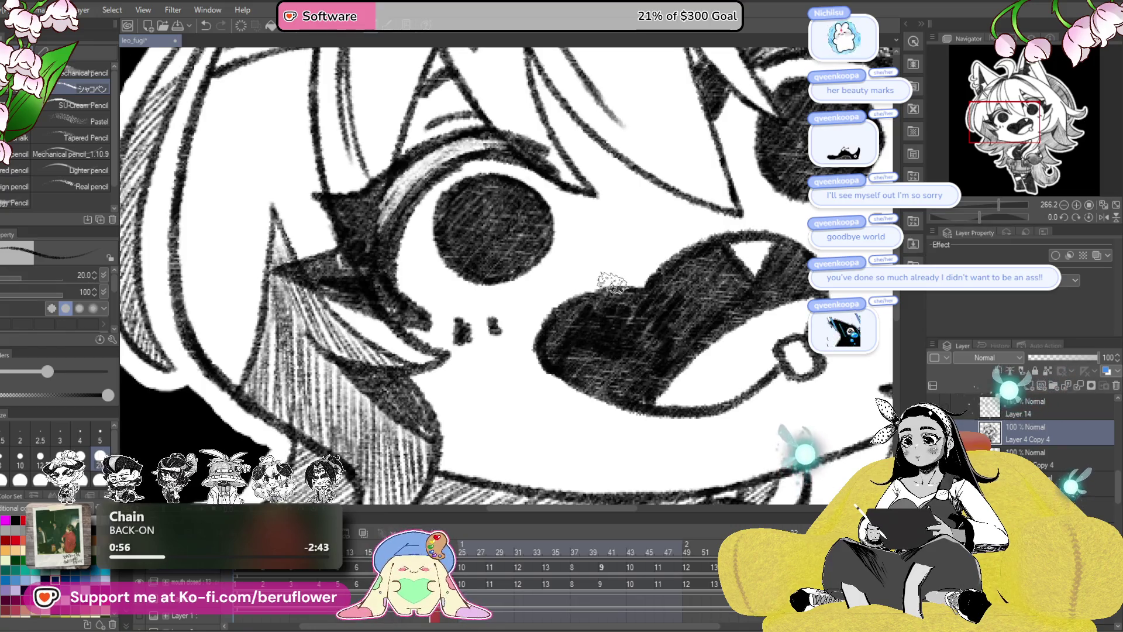
pyautogui.hotkey('ctrl', '0')
pyautogui.scroll(5, 779, 252)
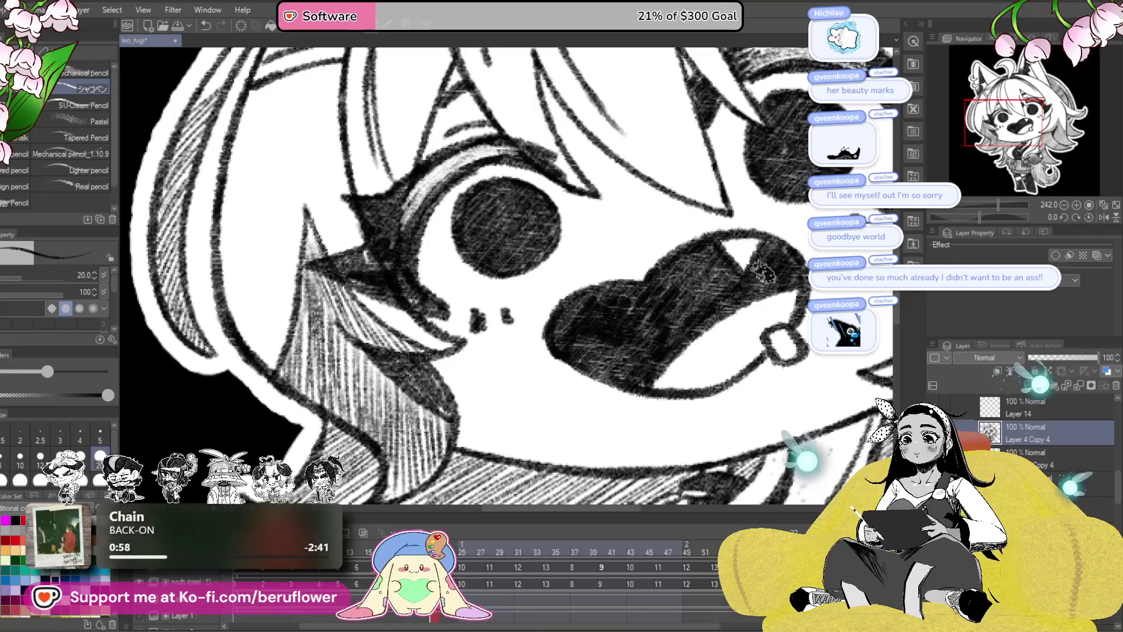
# - Scrub the timeline to preview the mouth animation and return to frame 28
pyautogui.scroll(-3, 625, 330)
pyautogui.scroll(-3, 624, 331)
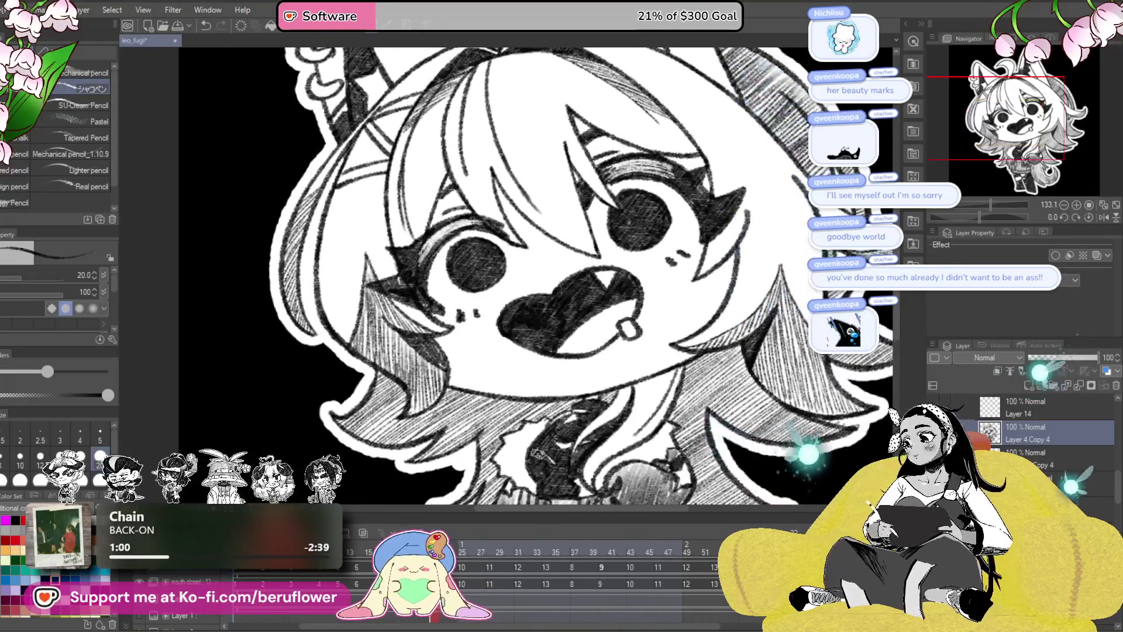
pyautogui.moveTo(434, 544); pyautogui.dragTo(497, 527)
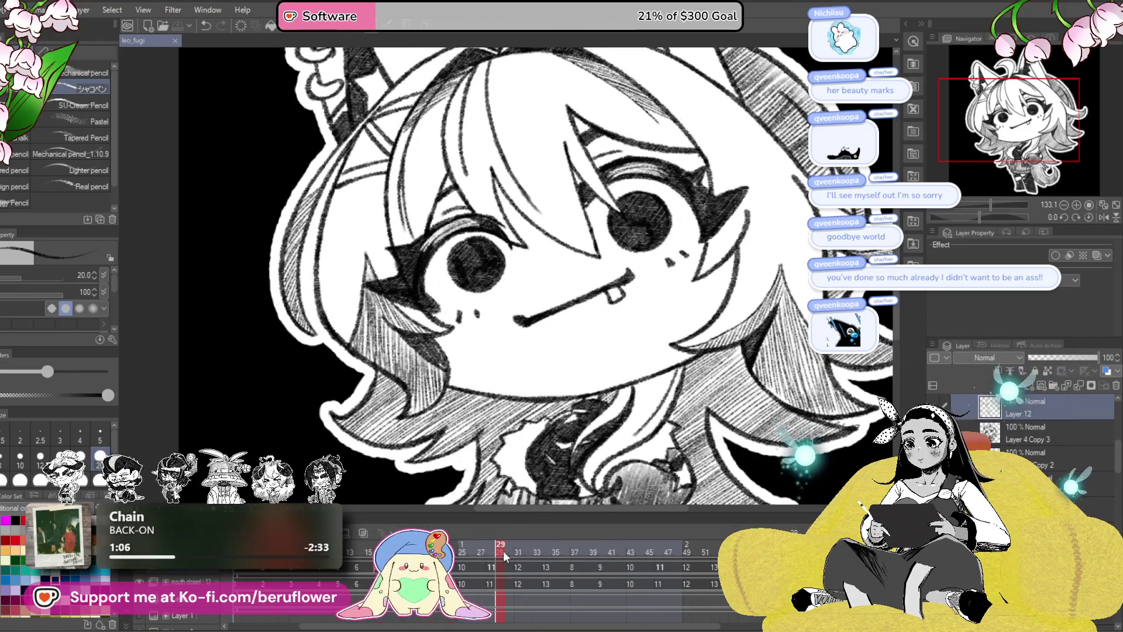
pyautogui.click(491, 545)
# - Select the open-mouth drawing layer and erase the dark line across the mouth
pyautogui.click(1028, 433)
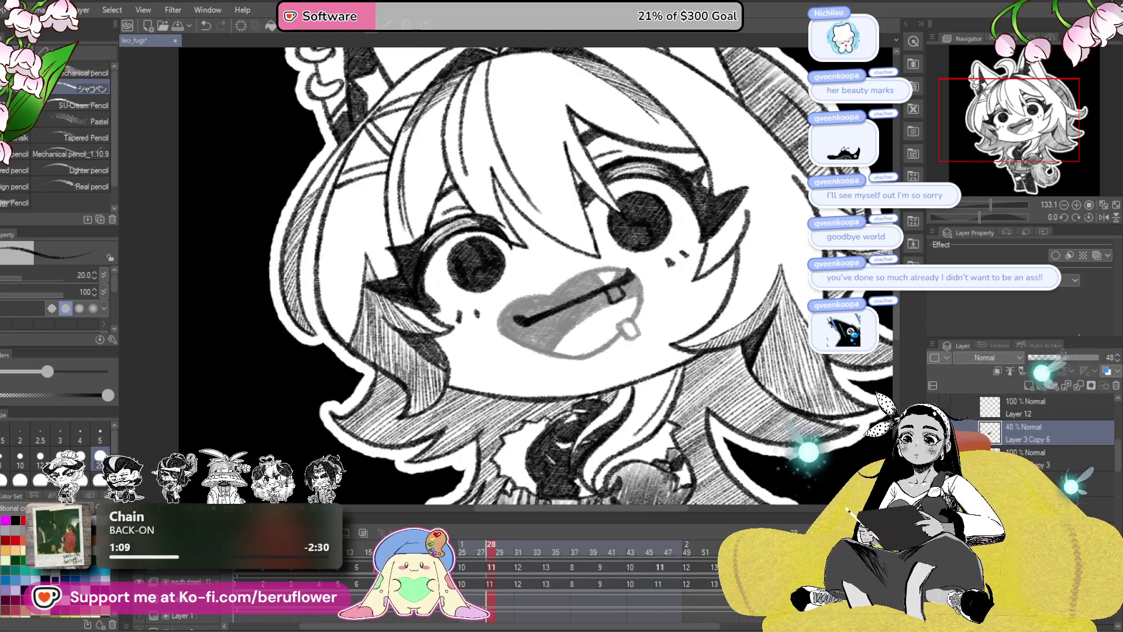
pyautogui.click(1045, 456)
pyautogui.scroll(3, 611, 318)
pyautogui.moveTo(649, 219)
pyautogui.mouseDown()
pyautogui.moveTo(447, 316)
pyautogui.moveTo(409, 322)
pyautogui.mouseUp()
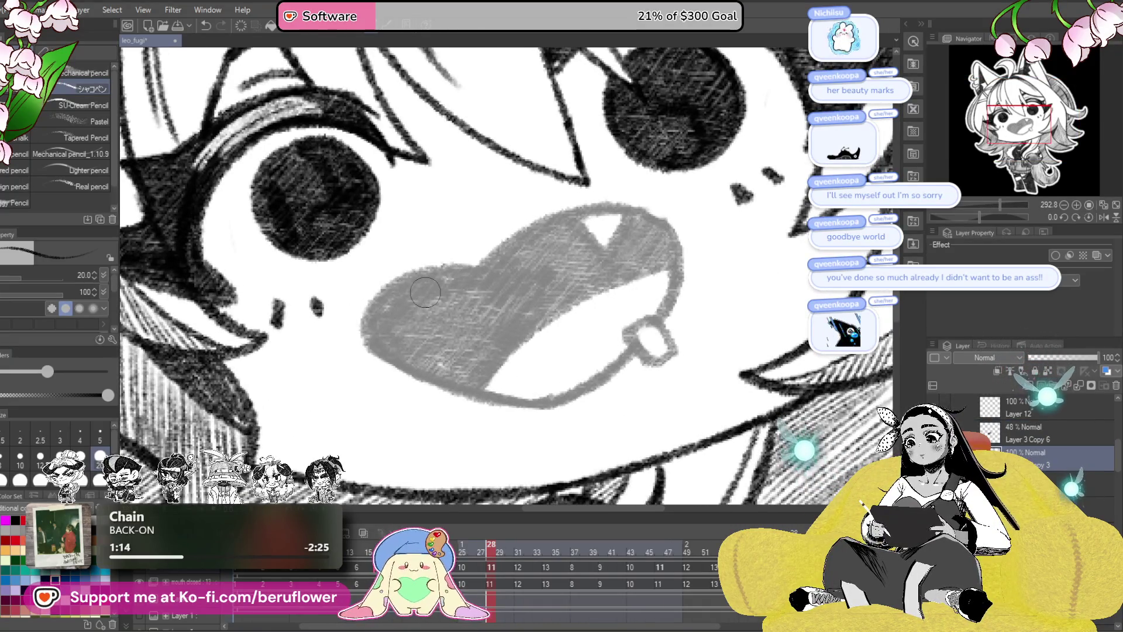
# - Ink a dark outline along the mouth's top and right edges, darkening the earring
pyautogui.scroll(2, 446, 315)
pyautogui.moveTo(488, 255); pyautogui.dragTo(520, 228)
pyautogui.moveTo(519, 273)
pyautogui.mouseDown()
pyautogui.moveTo(679, 300)
pyautogui.moveTo(681, 351)
pyautogui.mouseUp()
pyautogui.moveTo(632, 381); pyautogui.dragTo(661, 368)
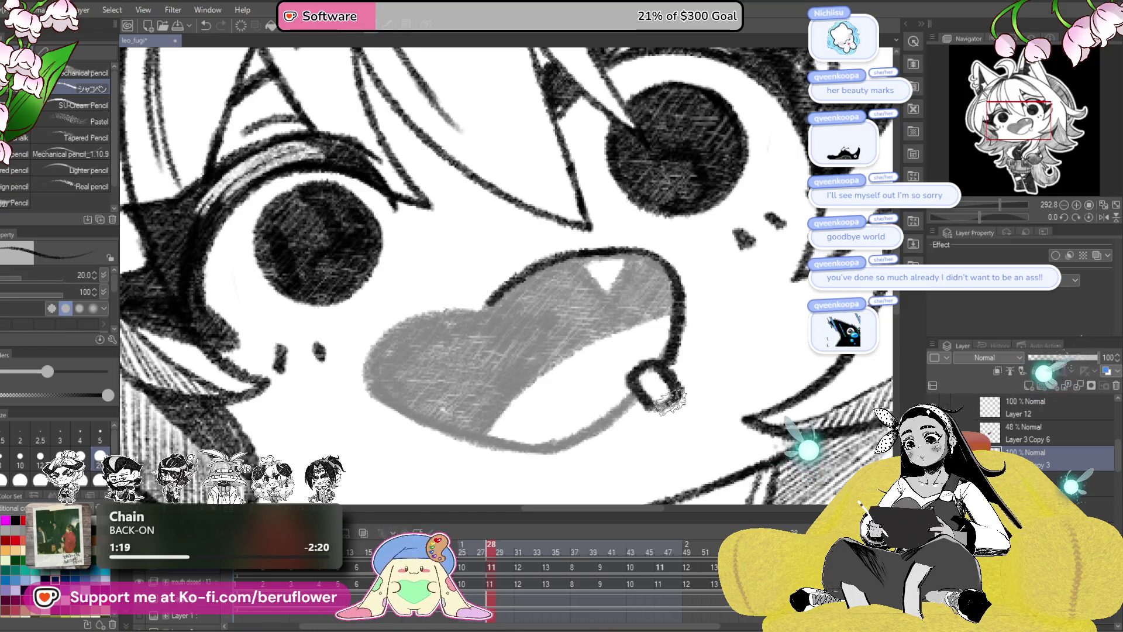
# - Ink the mouth's upper-left edge, rotating the canvas to reach the lower mouth, then reset it upright
pyautogui.hscroll(-3, 672, 351)
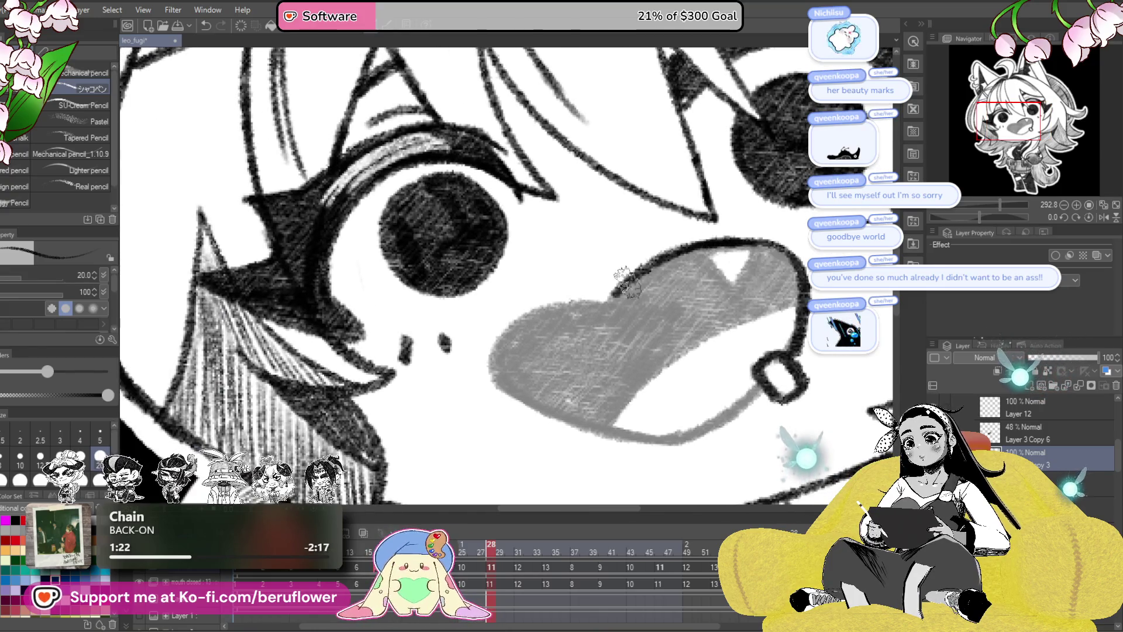
pyautogui.moveTo(587, 299); pyautogui.dragTo(494, 373)
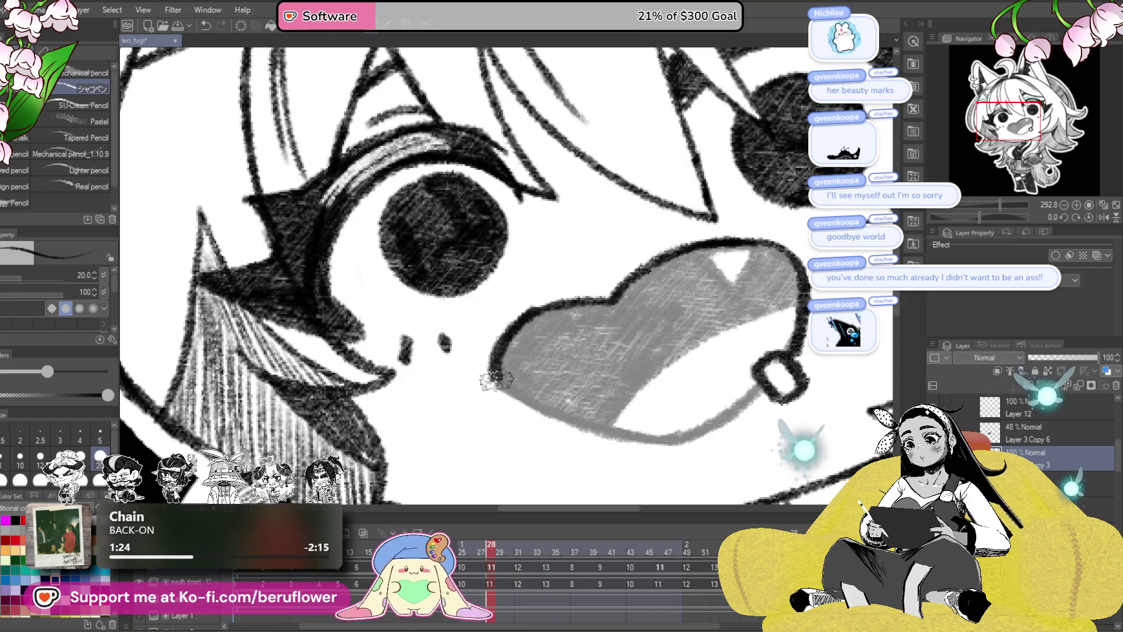
pyautogui.hscroll(2, 504, 389)
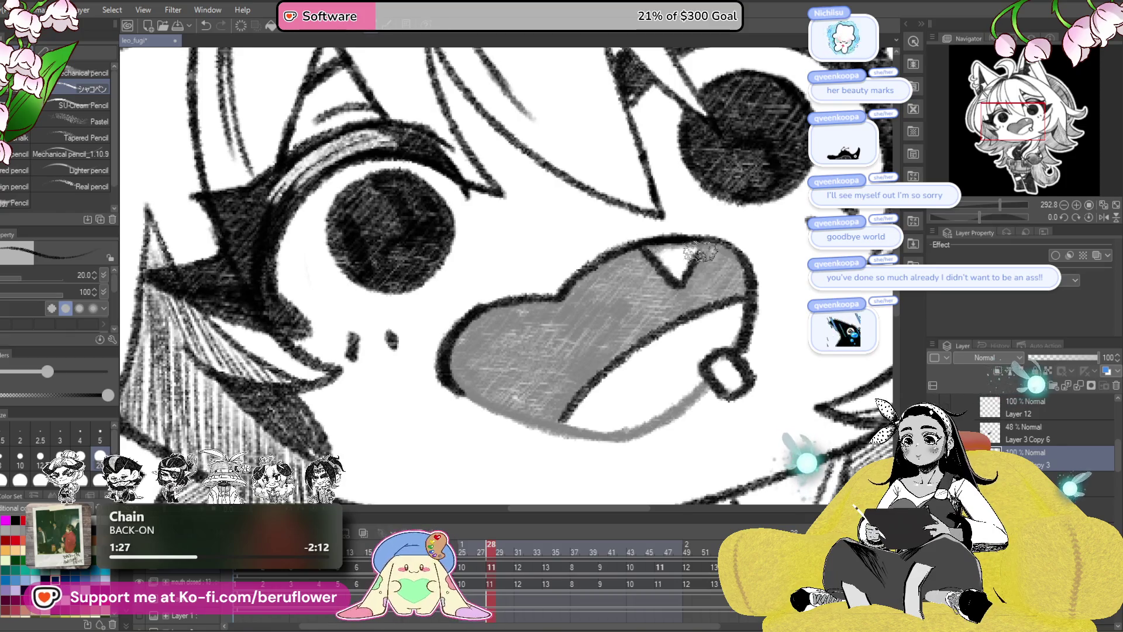
pyautogui.scroll(-1, 739, 266)
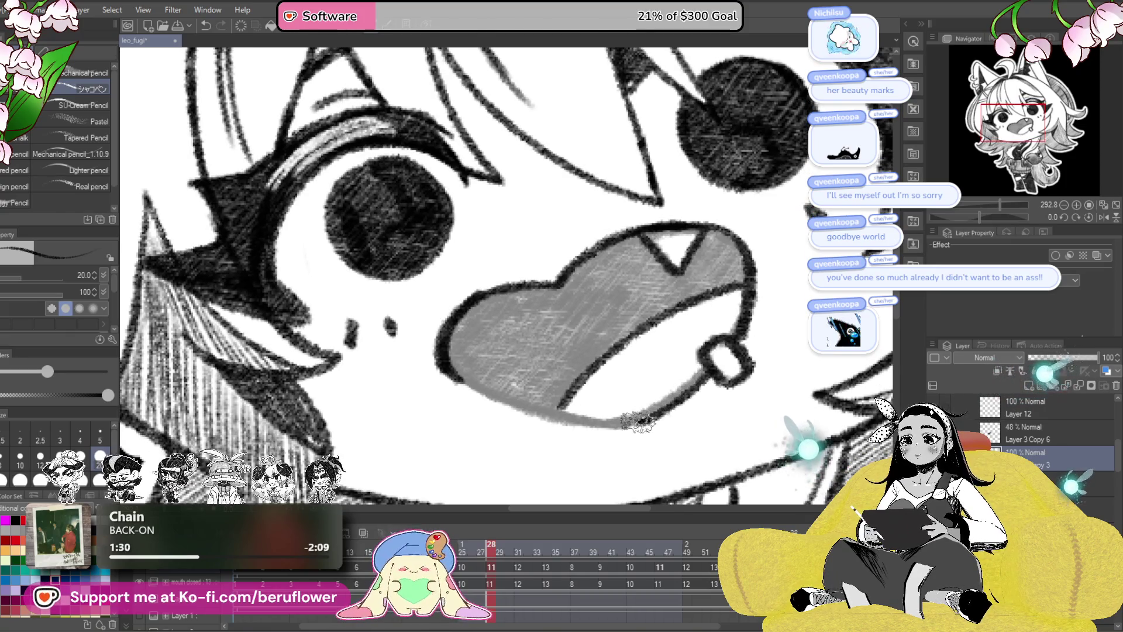
pyautogui.moveTo(988, 217); pyautogui.dragTo(995, 216)
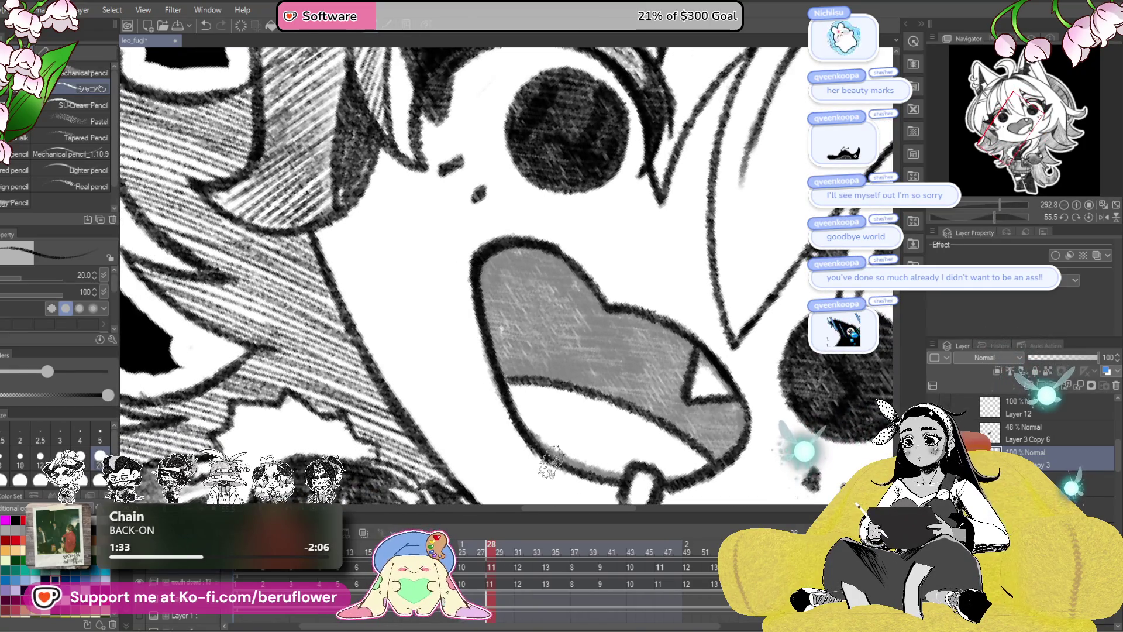
pyautogui.click(1088, 218)
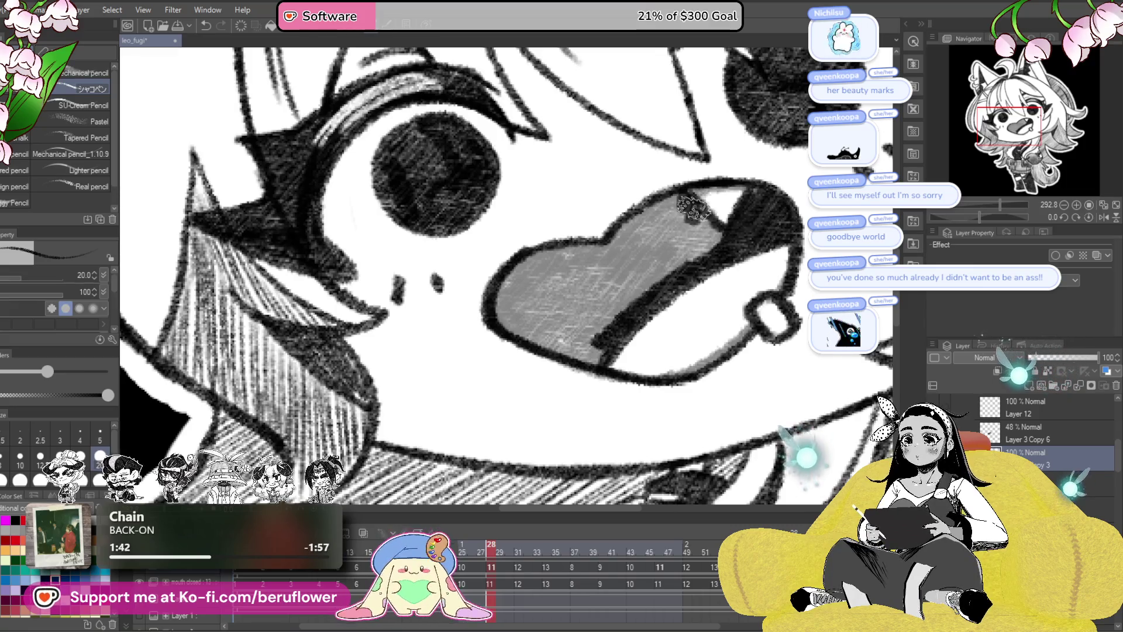
# - Scribble dark pencil shading across the tongue, including its light lower-left patch
pyautogui.moveTo(710, 237); pyautogui.dragTo(770, 252)
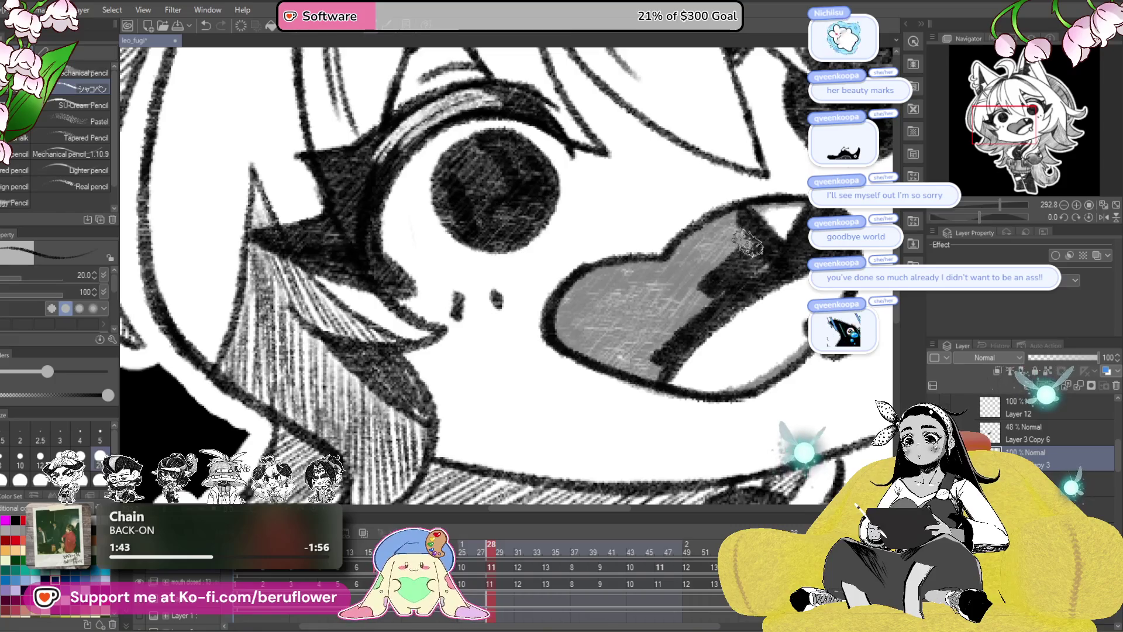
pyautogui.moveTo(690, 241)
pyautogui.mouseDown()
pyautogui.moveTo(689, 259)
pyautogui.moveTo(579, 289)
pyautogui.moveTo(684, 275)
pyautogui.mouseUp()
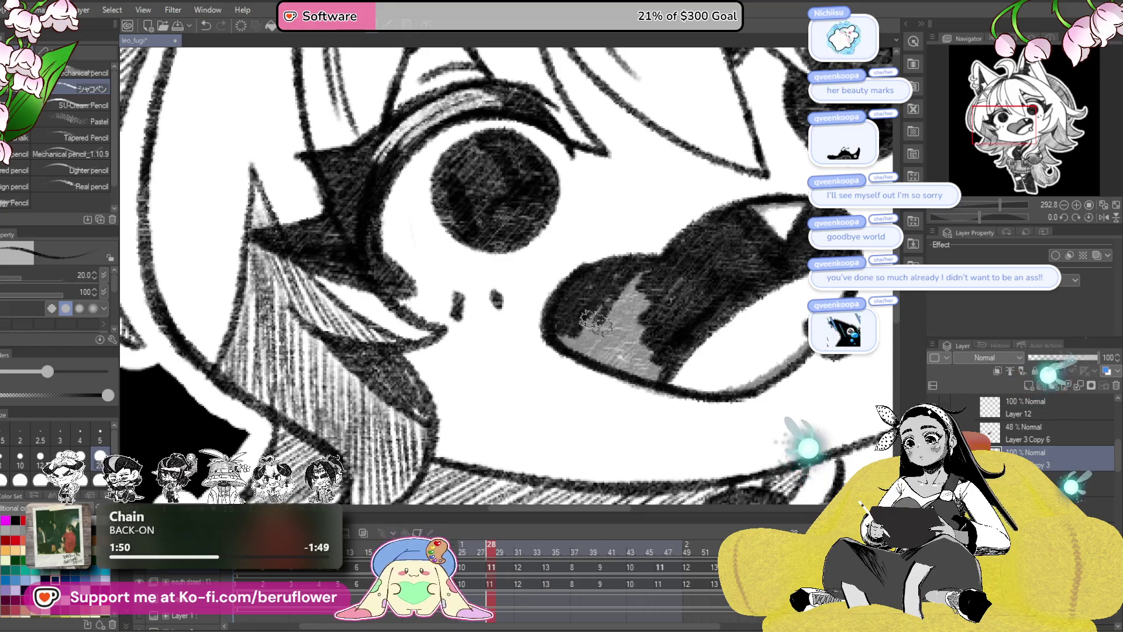
pyautogui.moveTo(654, 370); pyautogui.dragTo(635, 348)
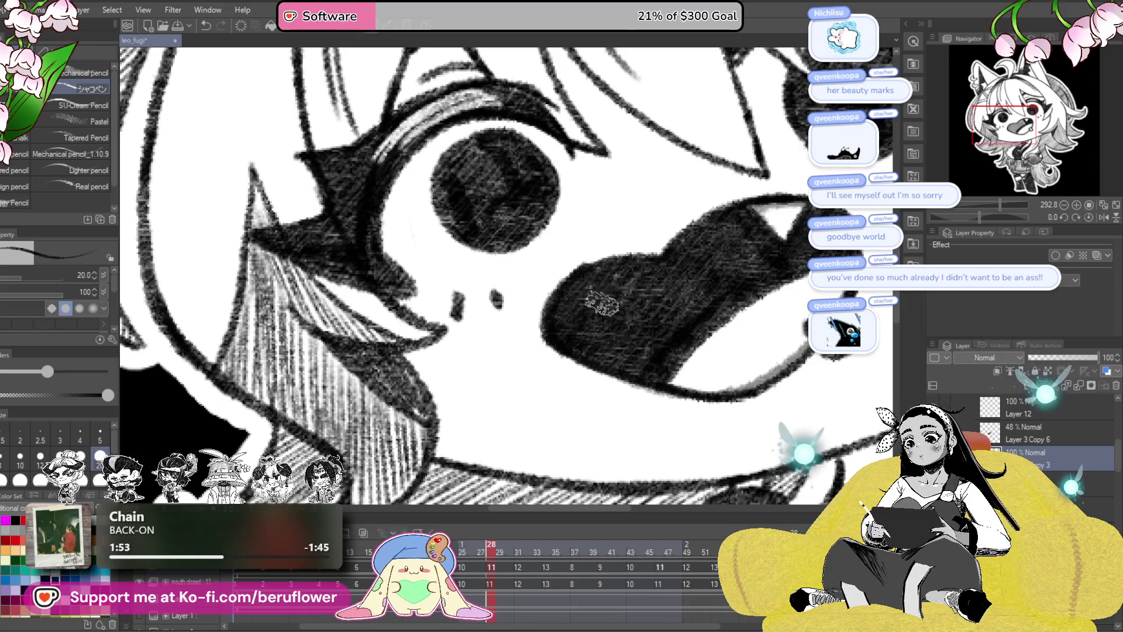
pyautogui.scroll(-5, 660, 329)
pyautogui.scroll(3, 682, 301)
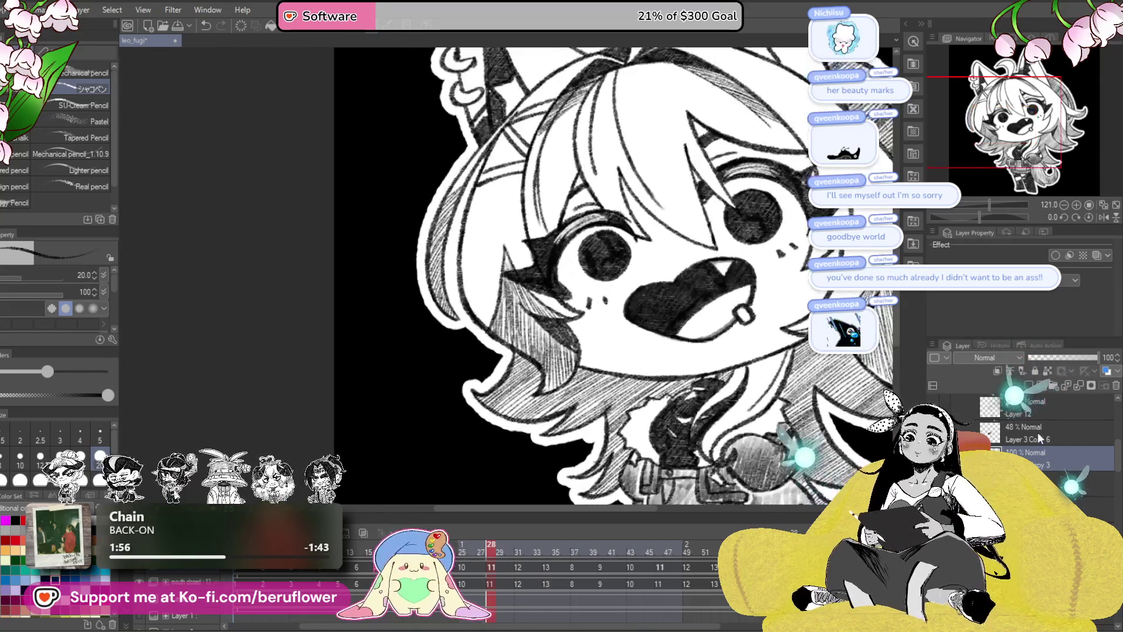
# - Jump to closed-mouth frame 31, show a faded open-mouth guide, and select Layer 3 Copy 5
pyautogui.click(515, 550)
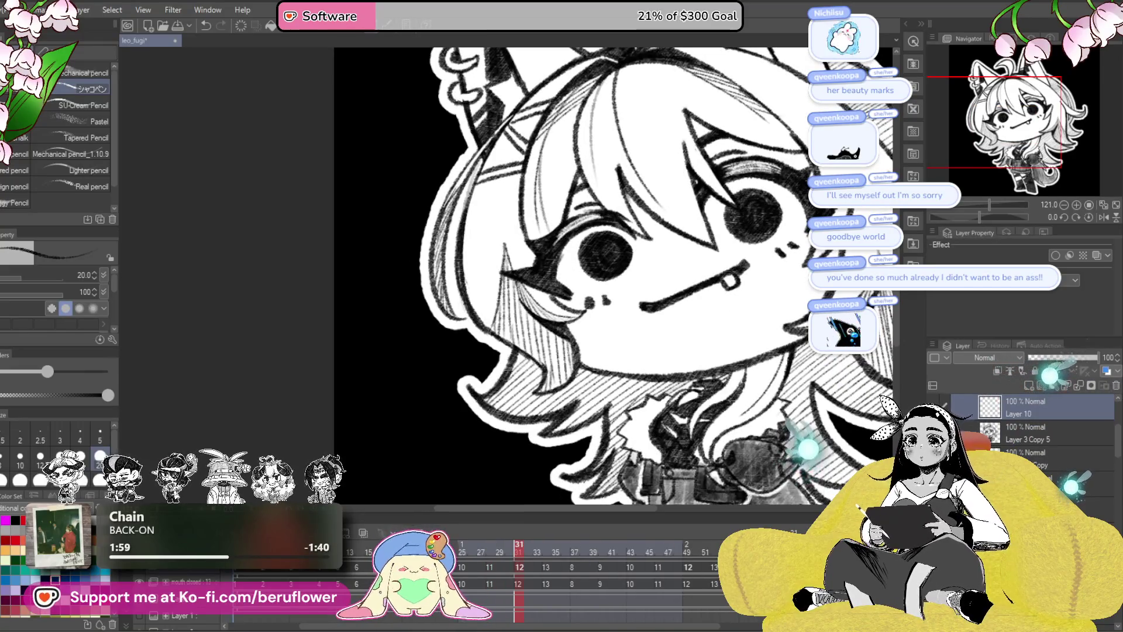
pyautogui.click(1040, 436)
pyautogui.hotkey('ctrl', 'v')
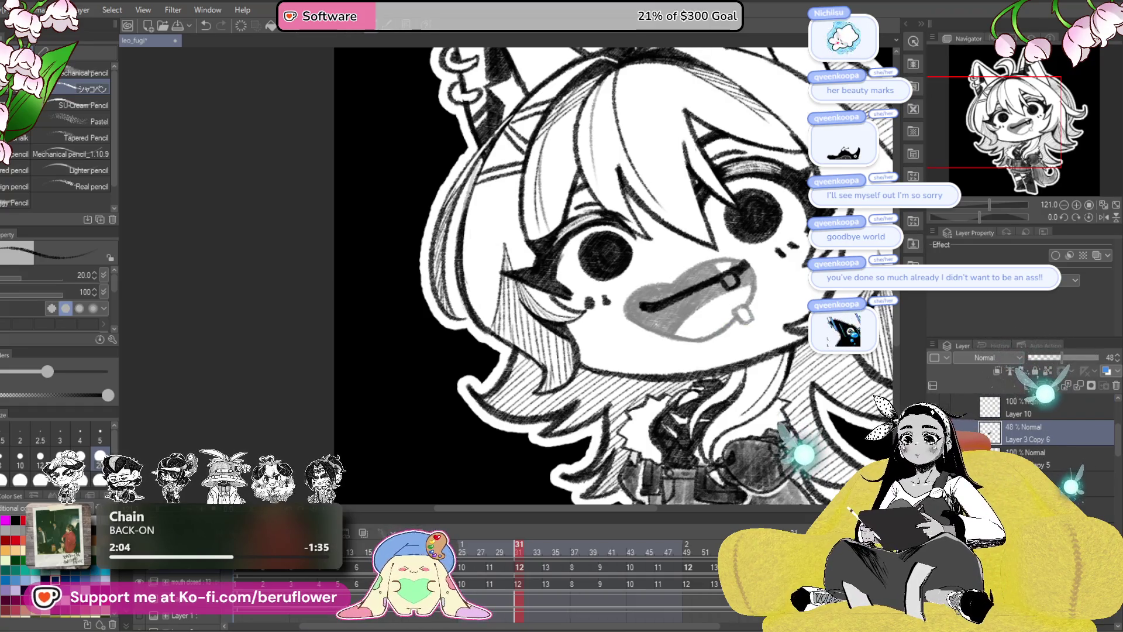
pyautogui.click(1020, 457)
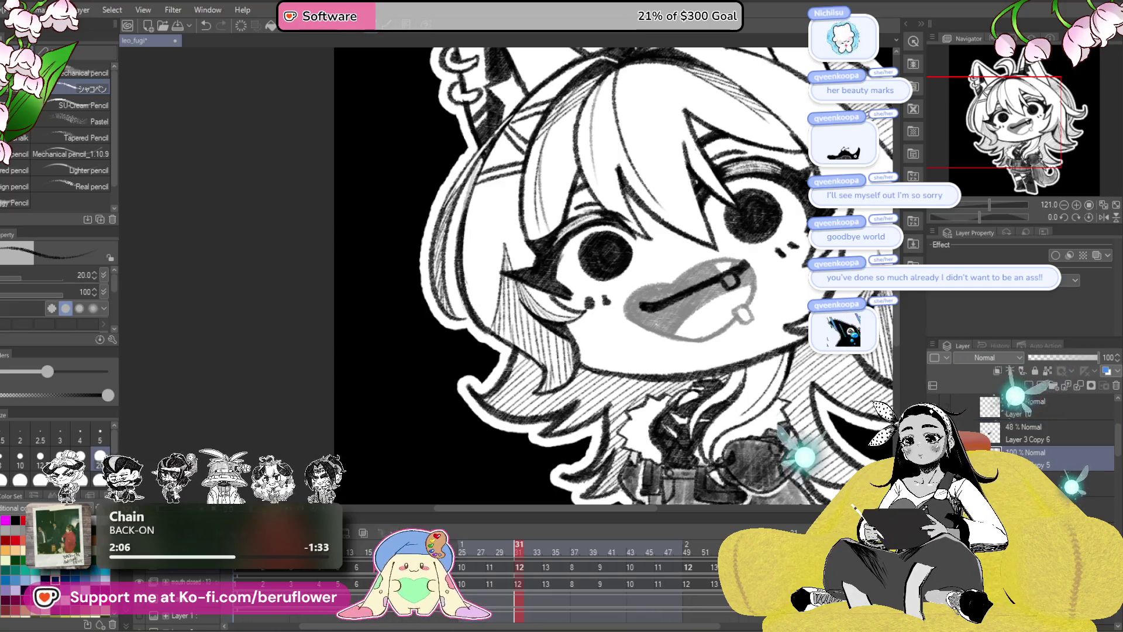
# - Erase the black line inside the grey mouth and redraw the fang mark darker and thicker
pyautogui.scroll(3, 614, 290)
pyautogui.scroll(2, 614, 291)
pyautogui.moveTo(614, 290); pyautogui.dragTo(389, 346)
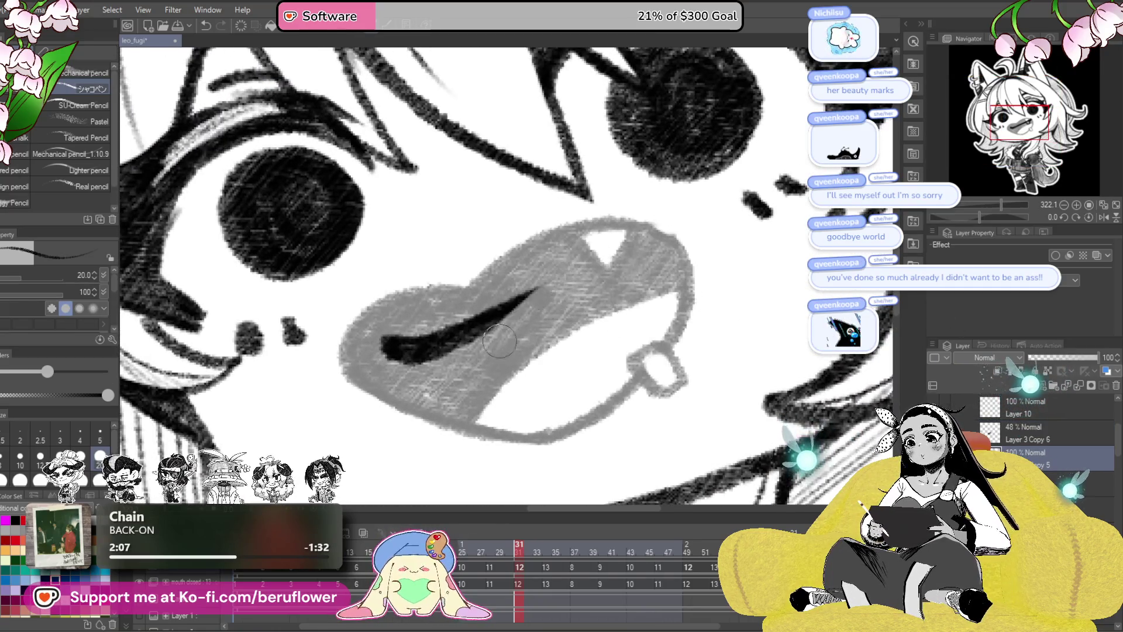
pyautogui.moveTo(466, 278); pyautogui.dragTo(419, 251)
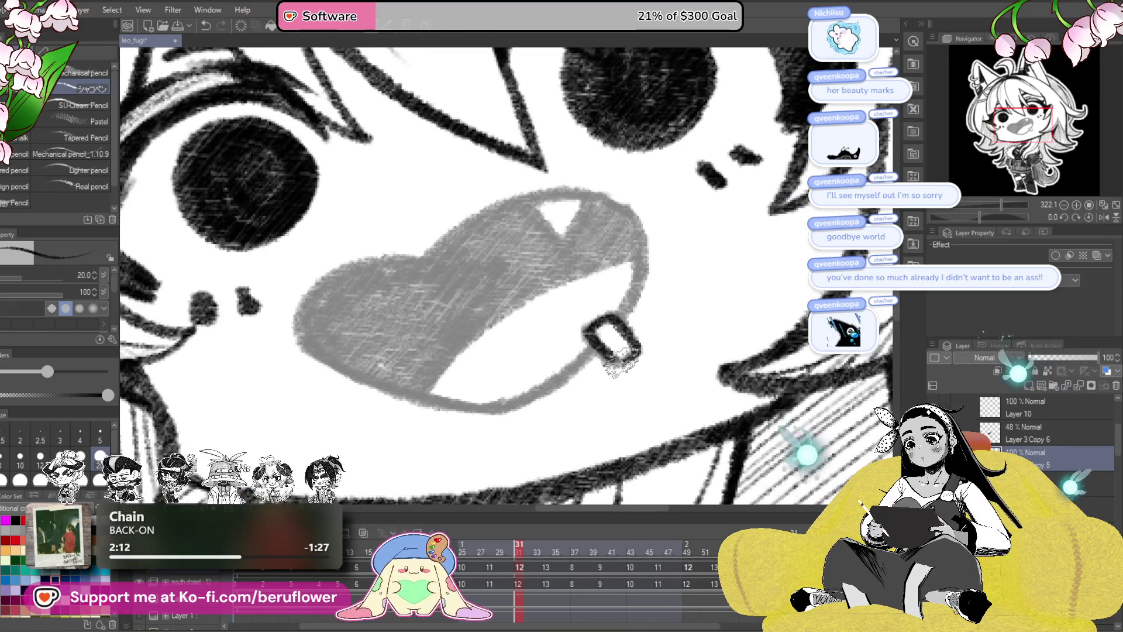
pyautogui.moveTo(617, 357); pyautogui.dragTo(730, 401)
pyautogui.moveTo(689, 246)
pyautogui.mouseDown()
pyautogui.moveTo(751, 232)
pyautogui.moveTo(729, 270)
pyautogui.mouseUp()
pyautogui.moveTo(762, 228); pyautogui.dragTo(730, 272)
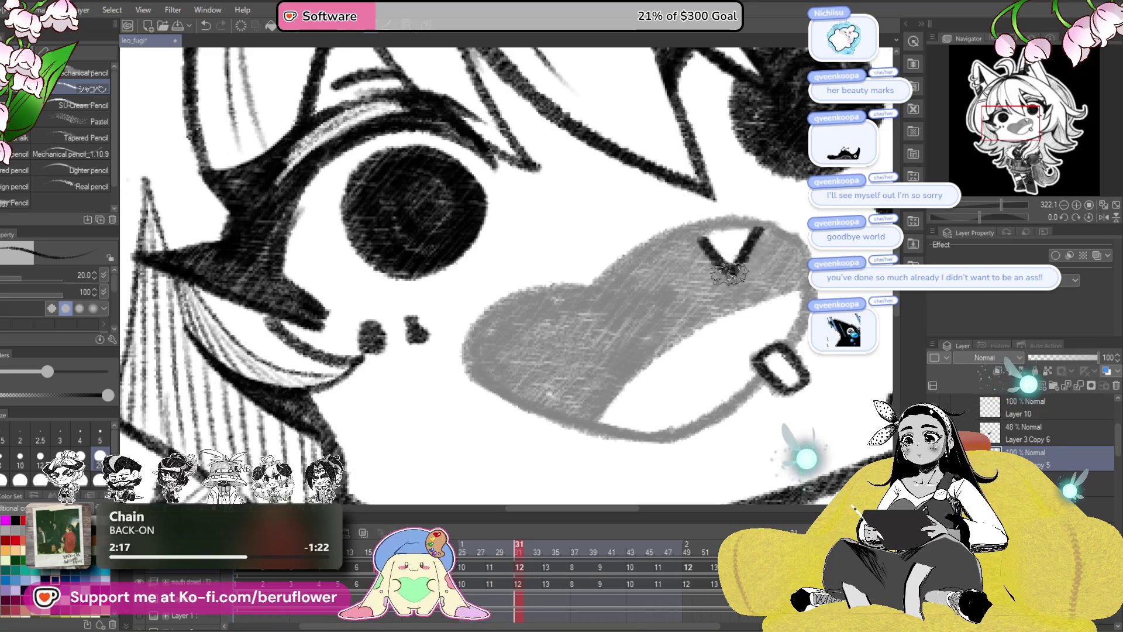
# - Rotate and reposition the view over the mouth, then draw a stroke across the tongue and undo it
pyautogui.moveTo(808, 259); pyautogui.dragTo(786, 312)
pyautogui.moveTo(979, 215); pyautogui.dragTo(969, 216)
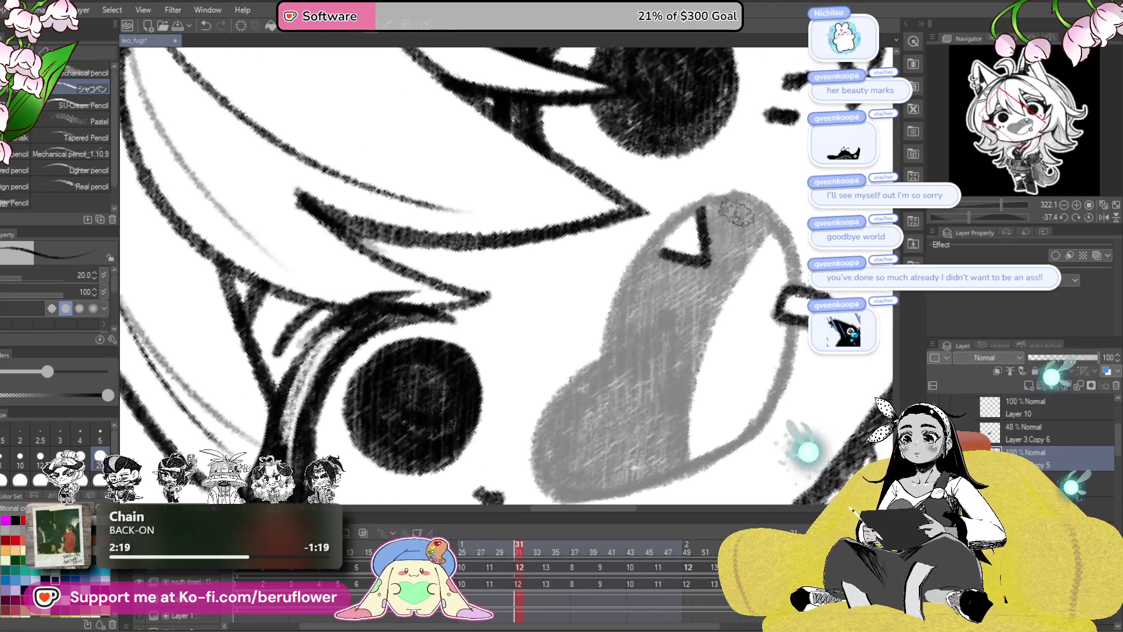
pyautogui.moveTo(612, 341); pyautogui.dragTo(653, 265)
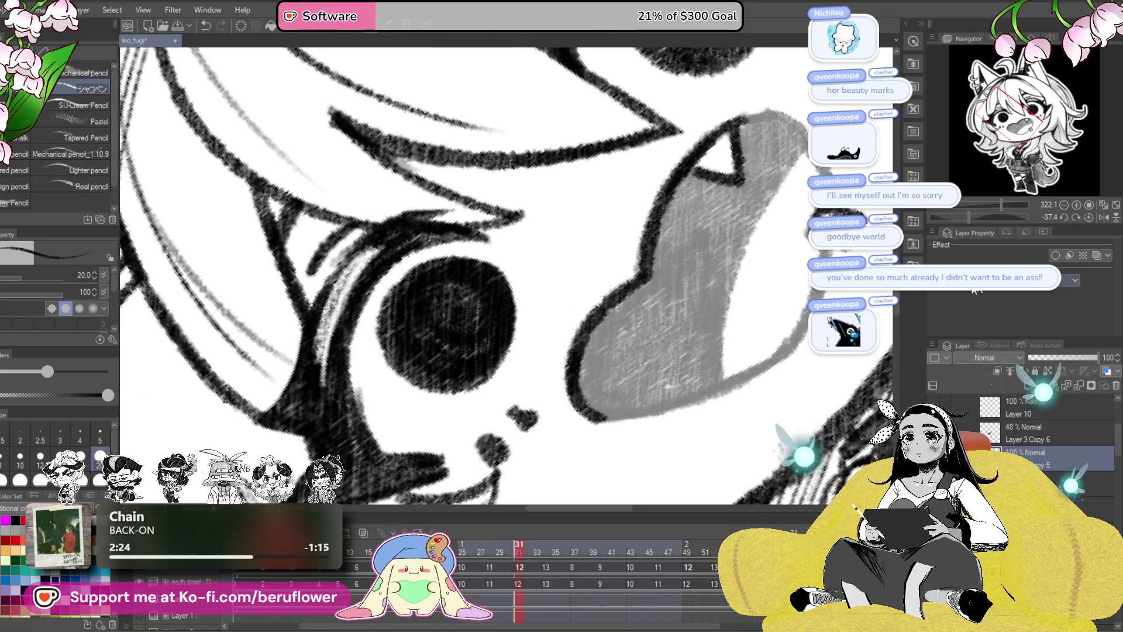
pyautogui.click(1089, 216)
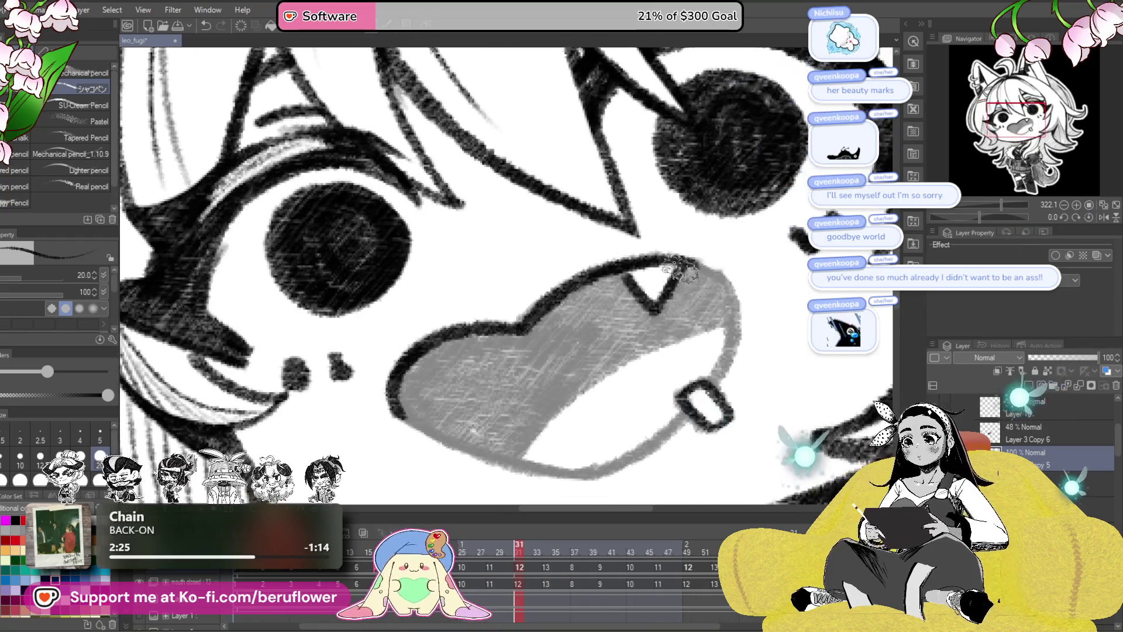
pyautogui.moveTo(622, 272); pyautogui.dragTo(666, 324)
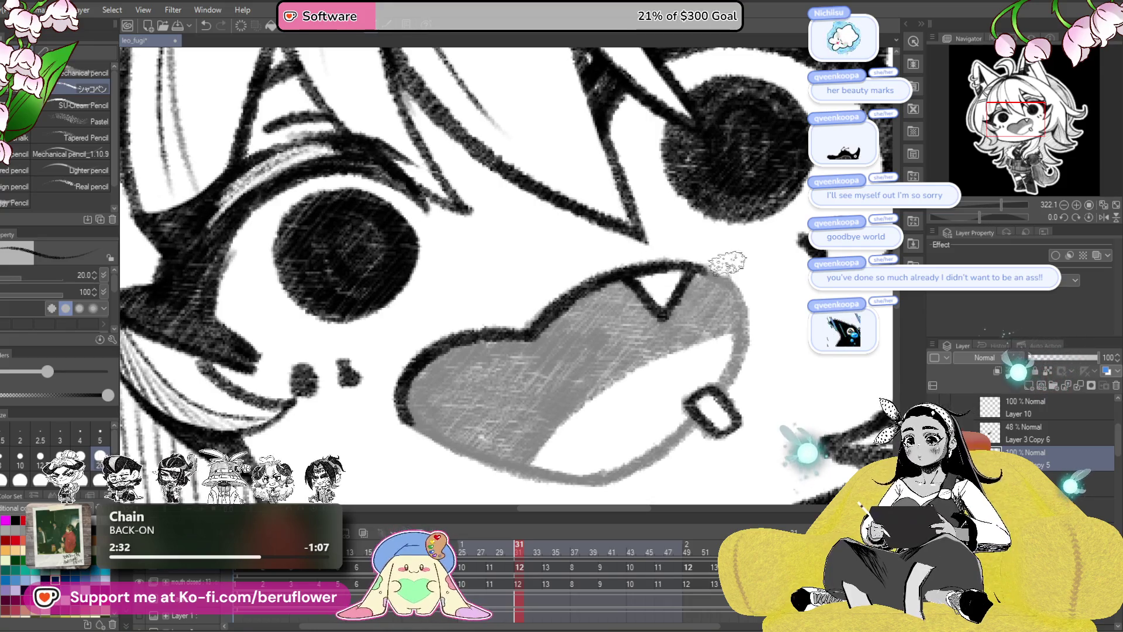
pyautogui.moveTo(736, 332); pyautogui.dragTo(659, 314)
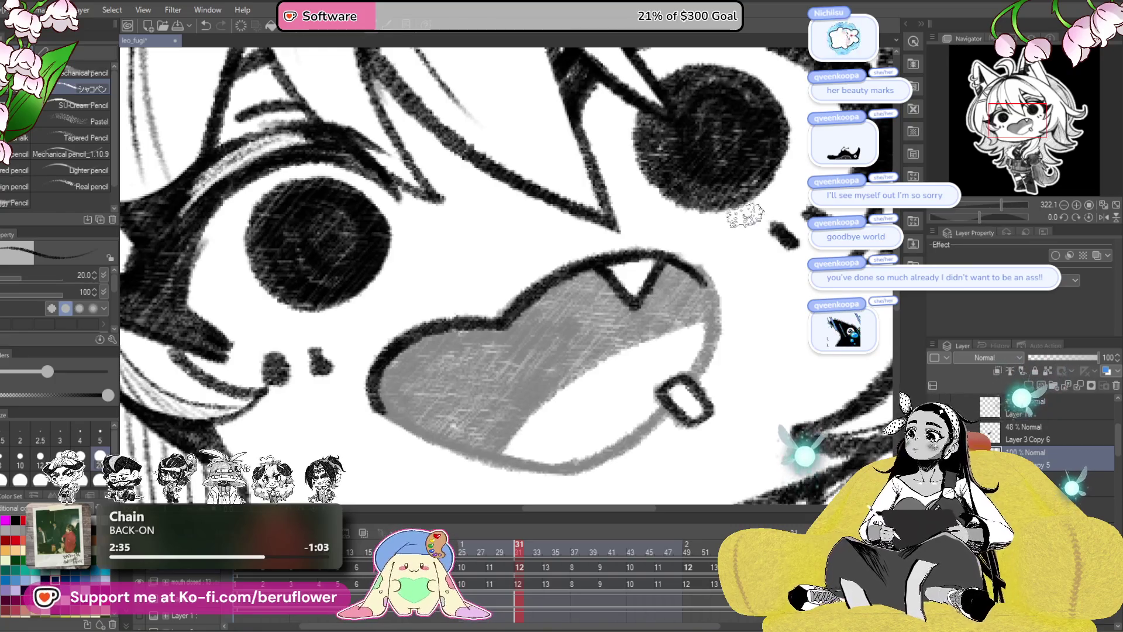
pyautogui.moveTo(705, 375); pyautogui.dragTo(677, 369)
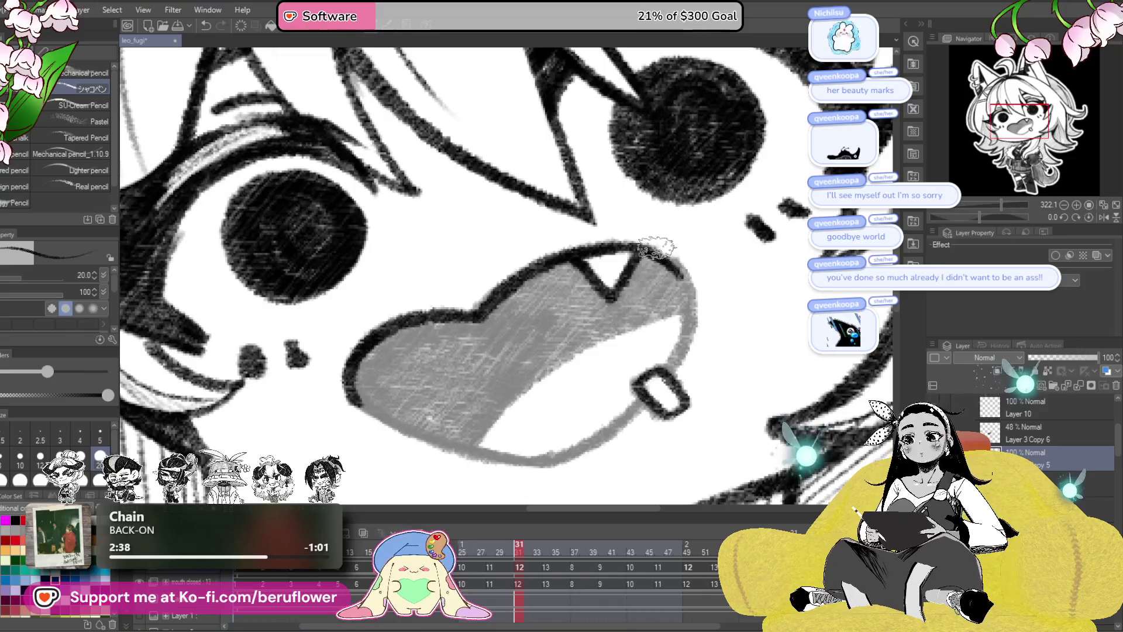
pyautogui.moveTo(669, 368); pyautogui.dragTo(694, 342)
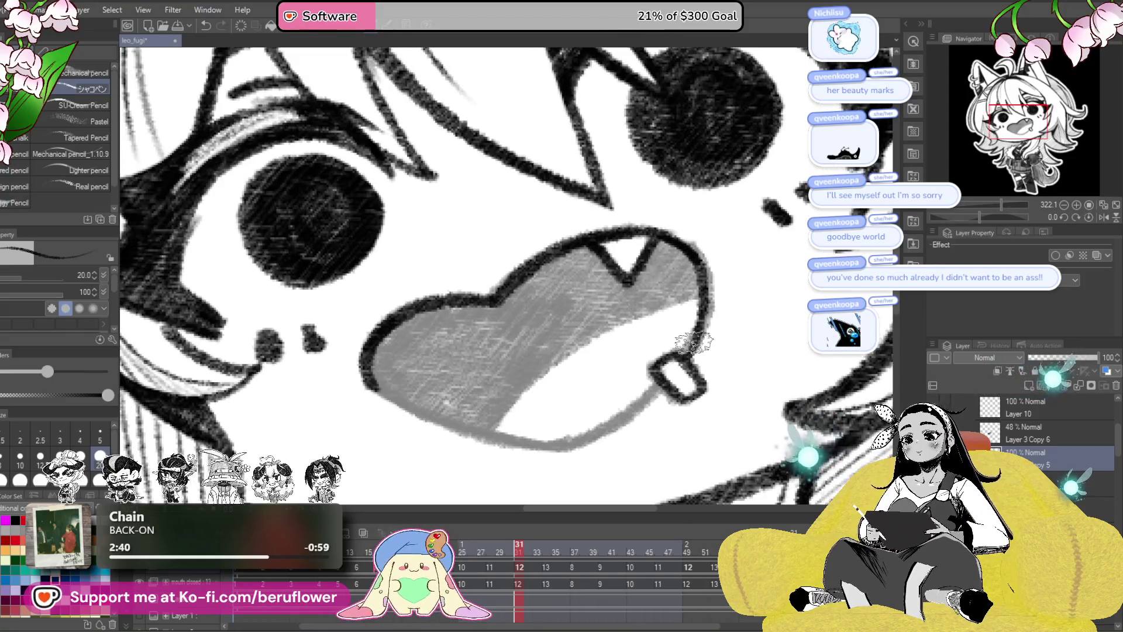
pyautogui.moveTo(979, 217); pyautogui.dragTo(999, 215)
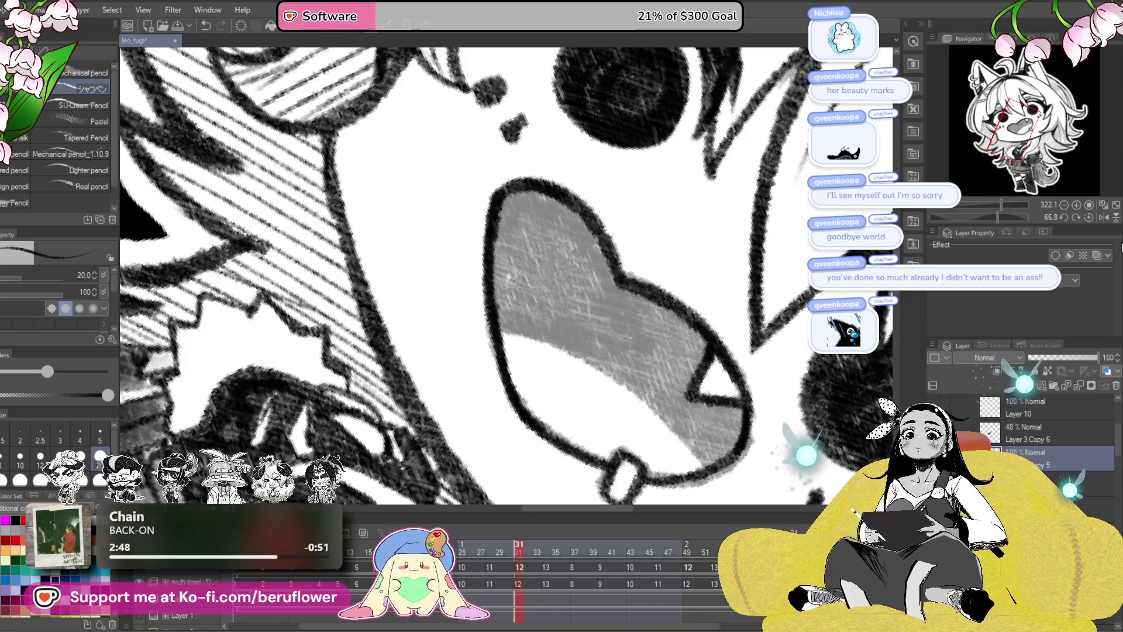
pyautogui.moveTo(997, 216); pyautogui.dragTo(972, 216)
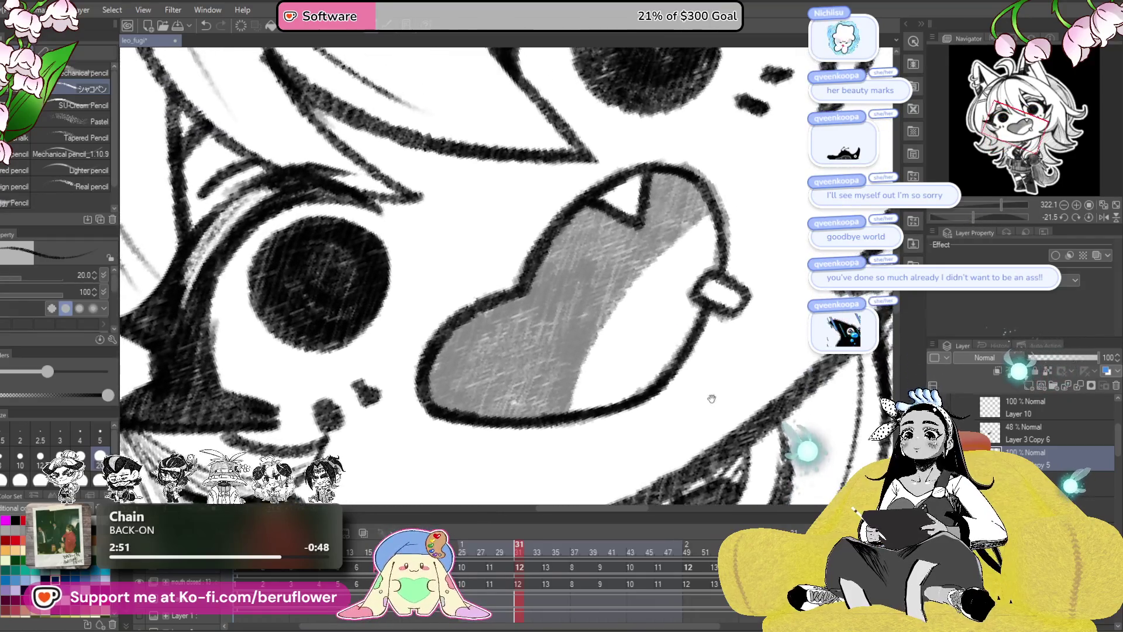
pyautogui.moveTo(570, 402); pyautogui.dragTo(699, 237)
pyautogui.hotkey('ctrl', 'z')
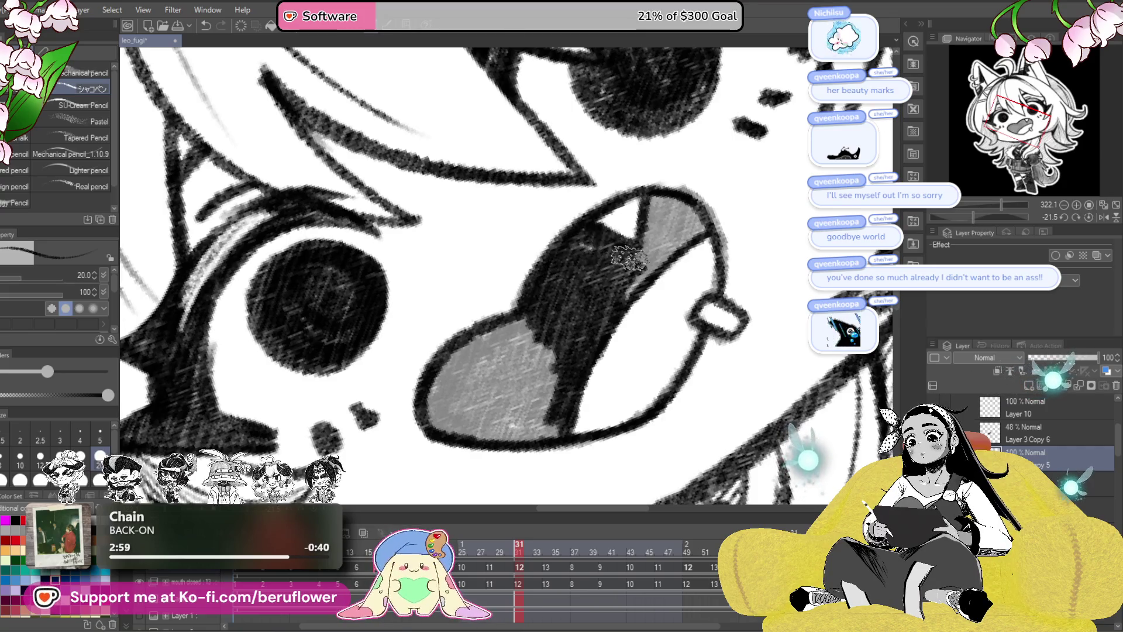
# - Fill the grey tongue with black pencil strokes, upper part first, then the rest
pyautogui.scroll(2, 610, 304)
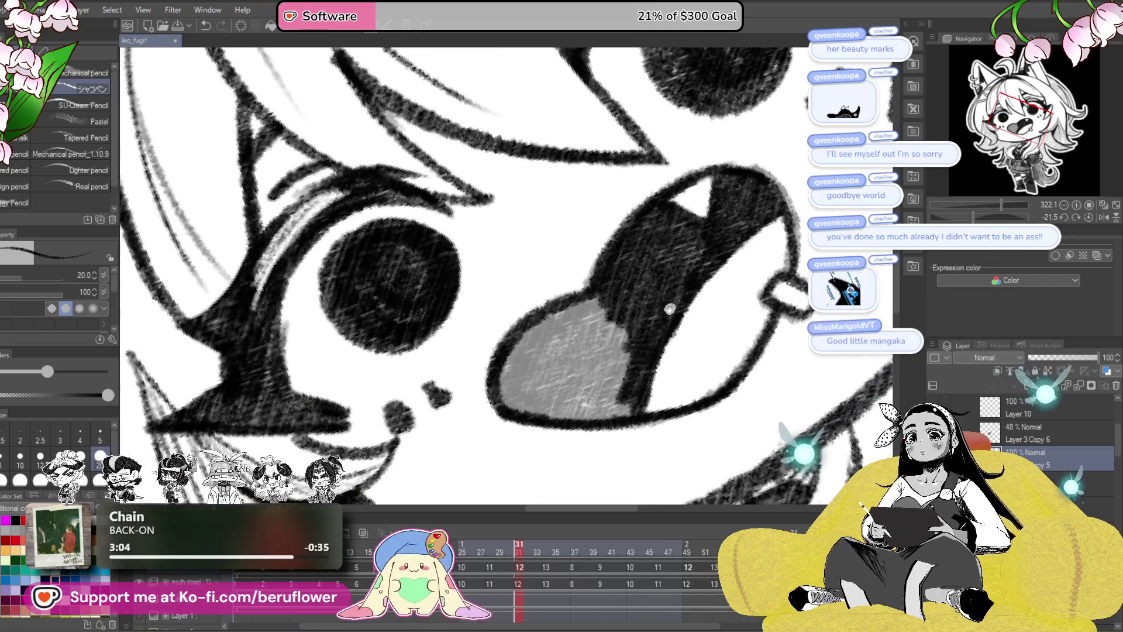
pyautogui.hscroll(-5, 669, 264)
pyautogui.moveTo(684, 332); pyautogui.dragTo(579, 386)
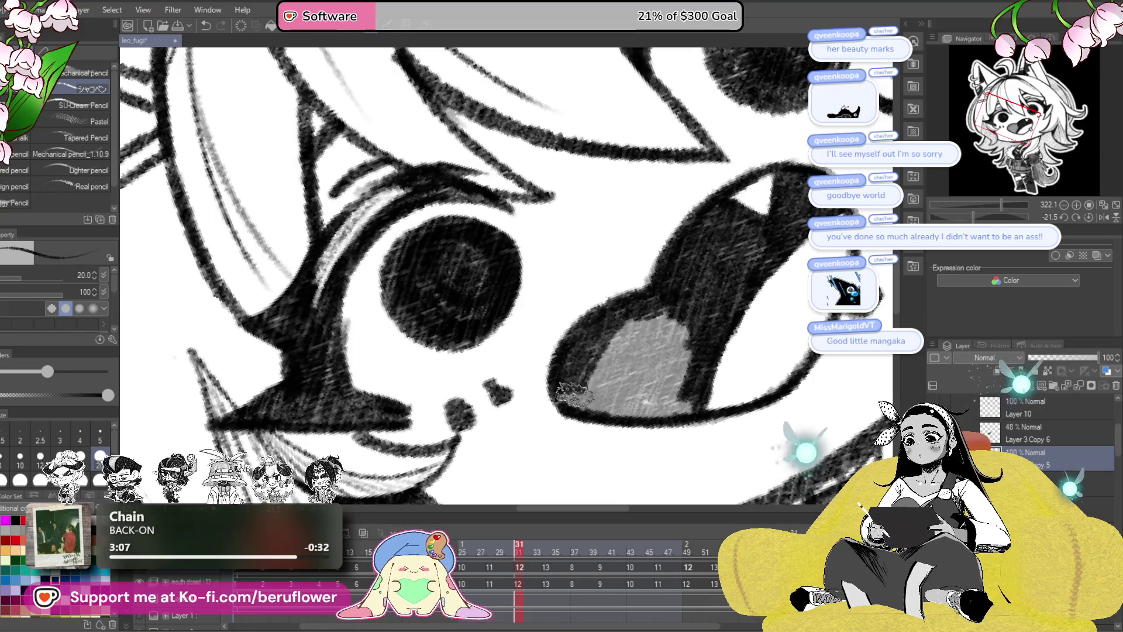
pyautogui.hscroll(-1, 682, 362)
pyautogui.moveTo(579, 386)
pyautogui.mouseDown()
pyautogui.moveTo(682, 363)
pyautogui.moveTo(704, 384)
pyautogui.moveTo(644, 392)
pyautogui.moveTo(638, 378)
pyautogui.mouseUp()
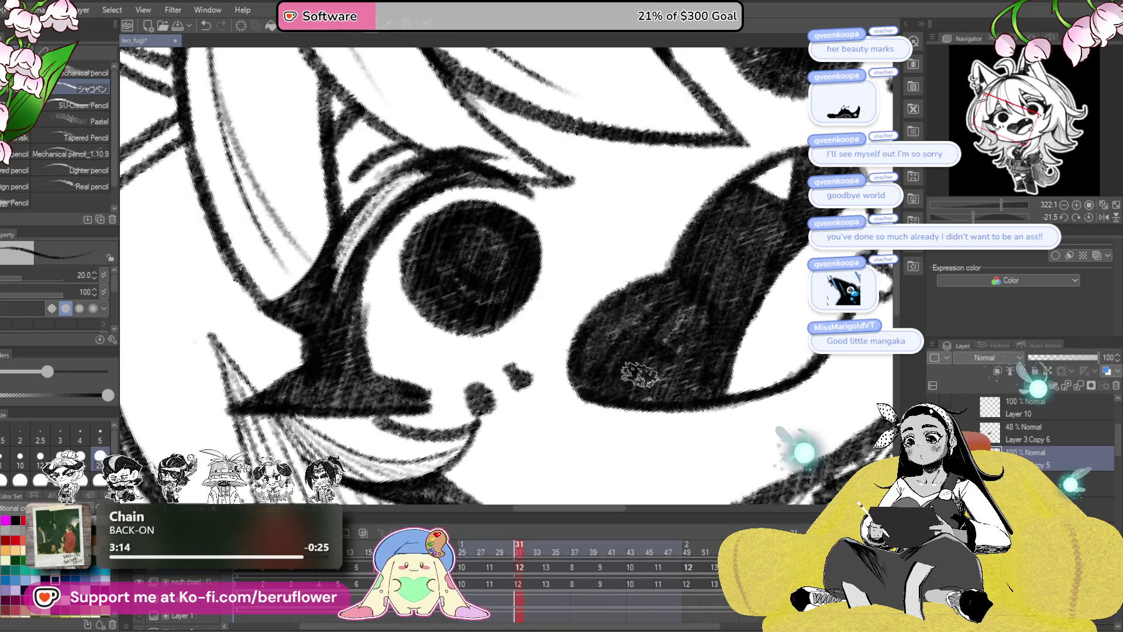
# - Reset the canvas rotation to upright and delete the 48% Layer 3 Copy 6 layer
pyautogui.moveTo(788, 288); pyautogui.dragTo(676, 364)
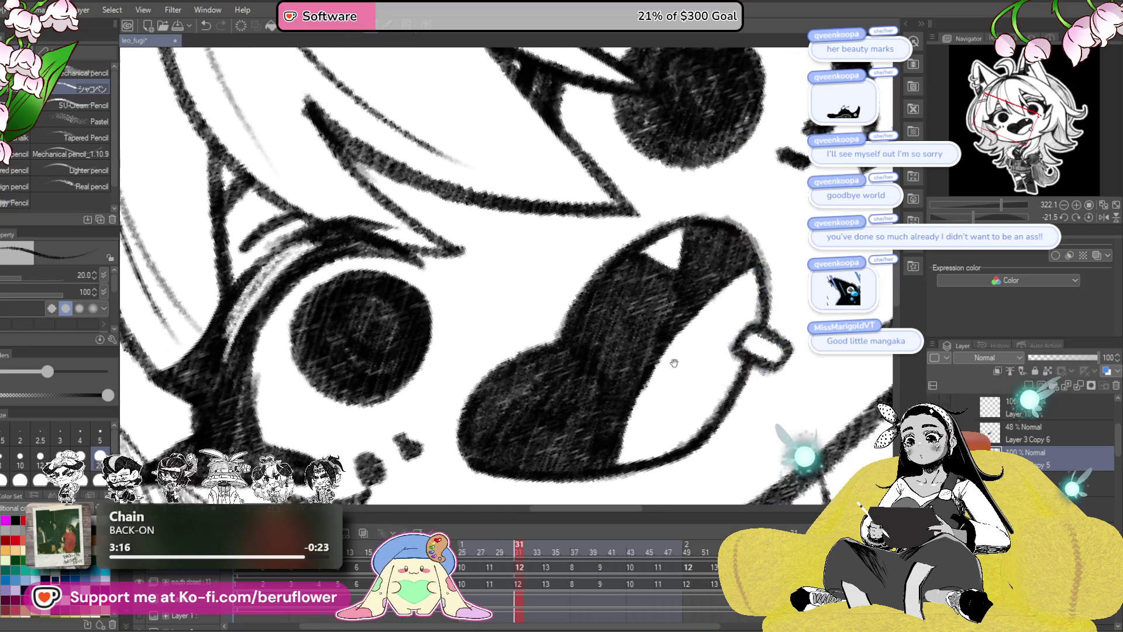
pyautogui.click(1088, 218)
pyautogui.click(1035, 435)
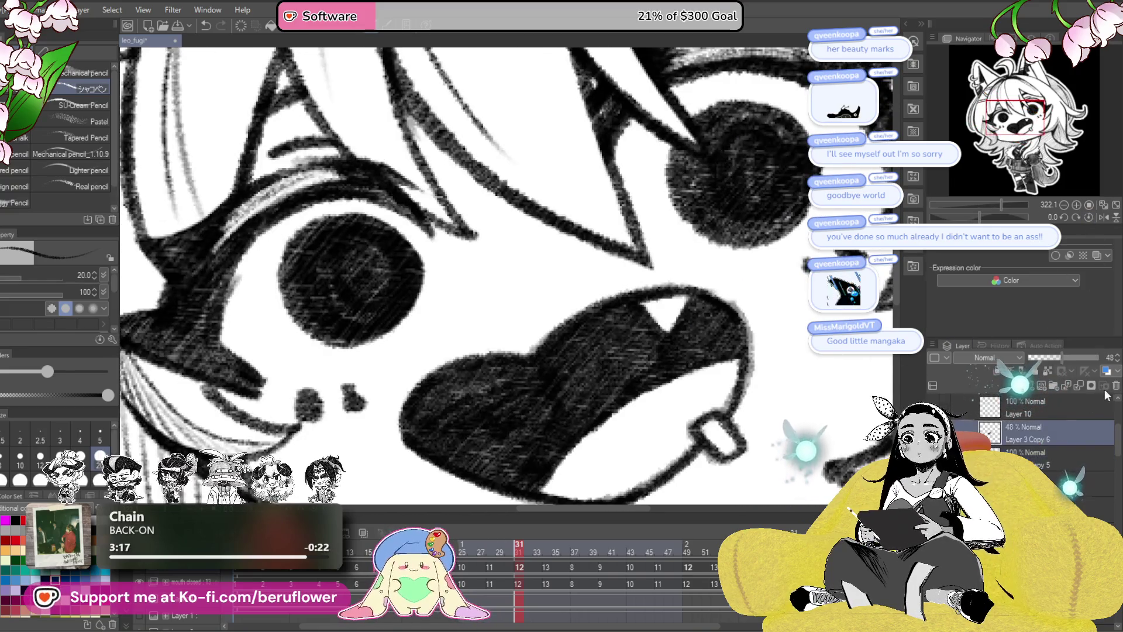
pyautogui.click(1116, 384)
pyautogui.scroll(-5, 626, 381)
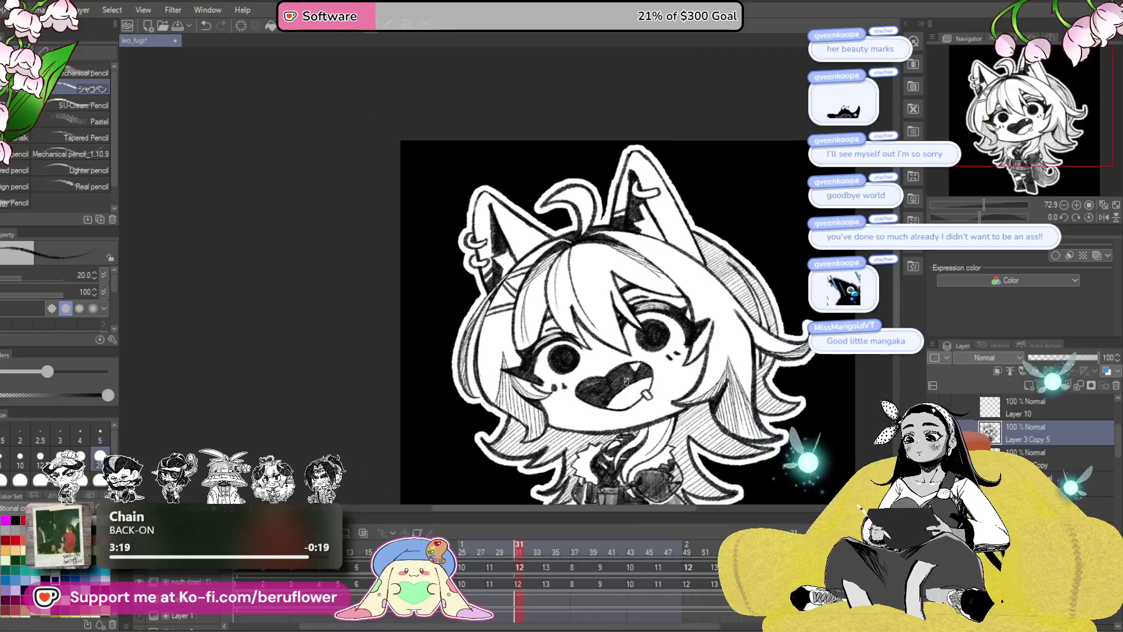
# - Play the talking animation to preview it, then save the file with Ctrl+S
pyautogui.moveTo(636, 380); pyautogui.dragTo(595, 369)
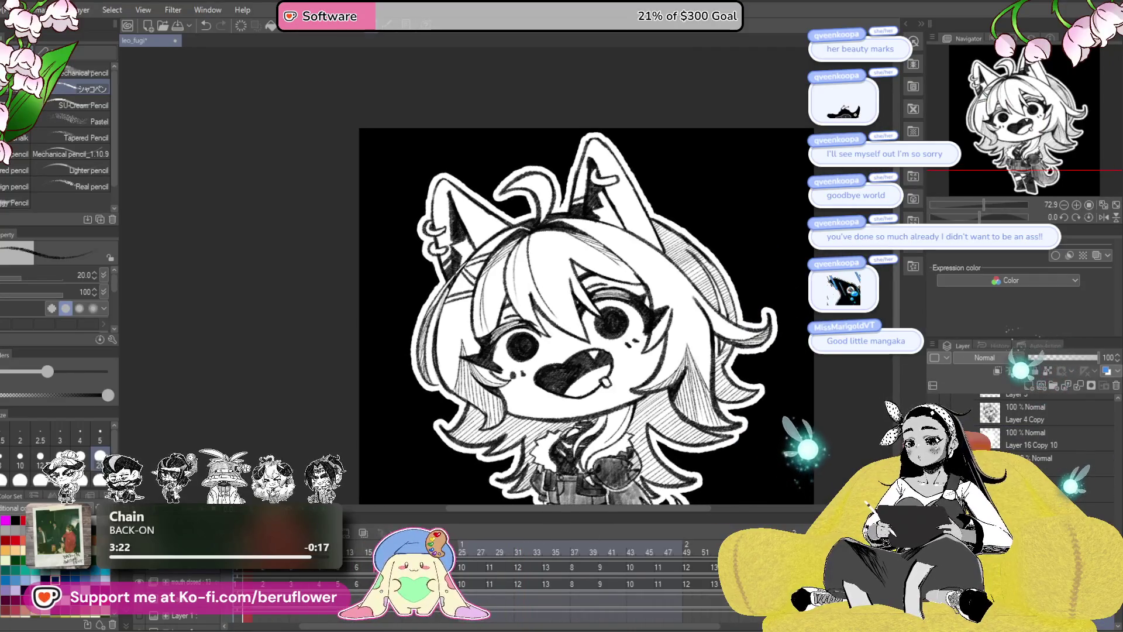
pyautogui.press('space')
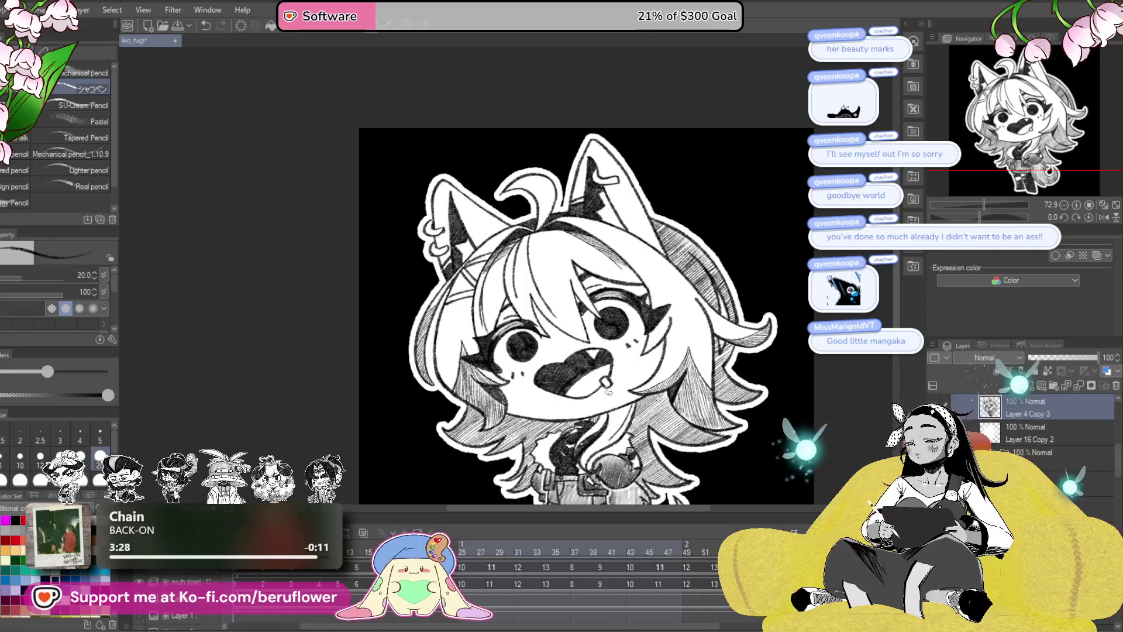
pyautogui.hotkey('ctrl', 's')
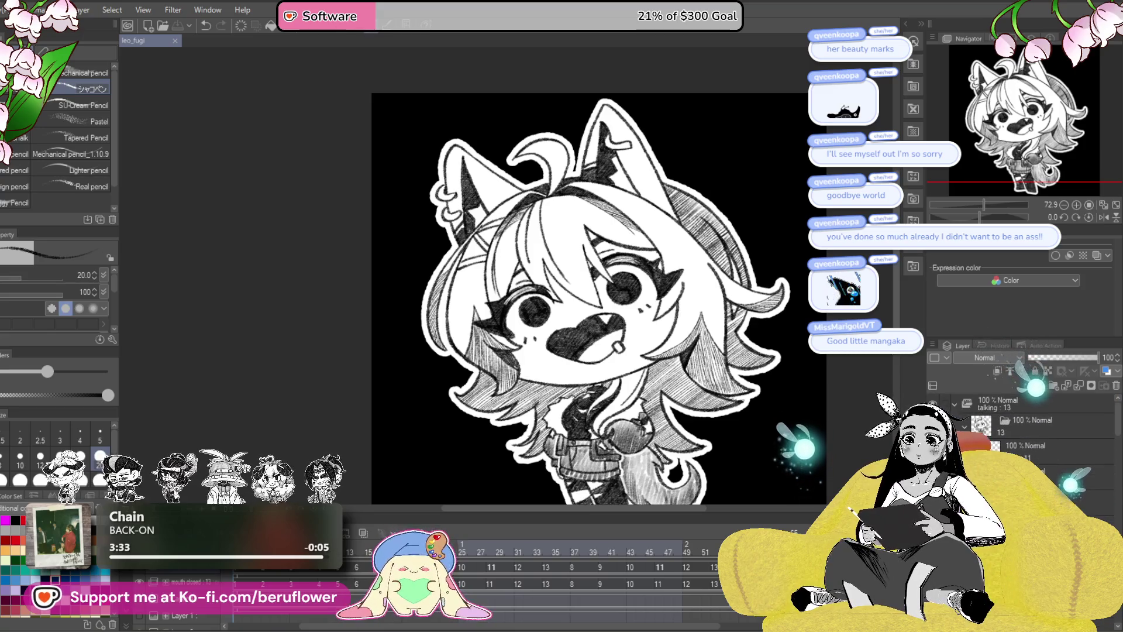
# - Jump to the closed-mouth smirk cel 13 and select the 100% Normal layer in the talking folder
pyautogui.click(548, 567)
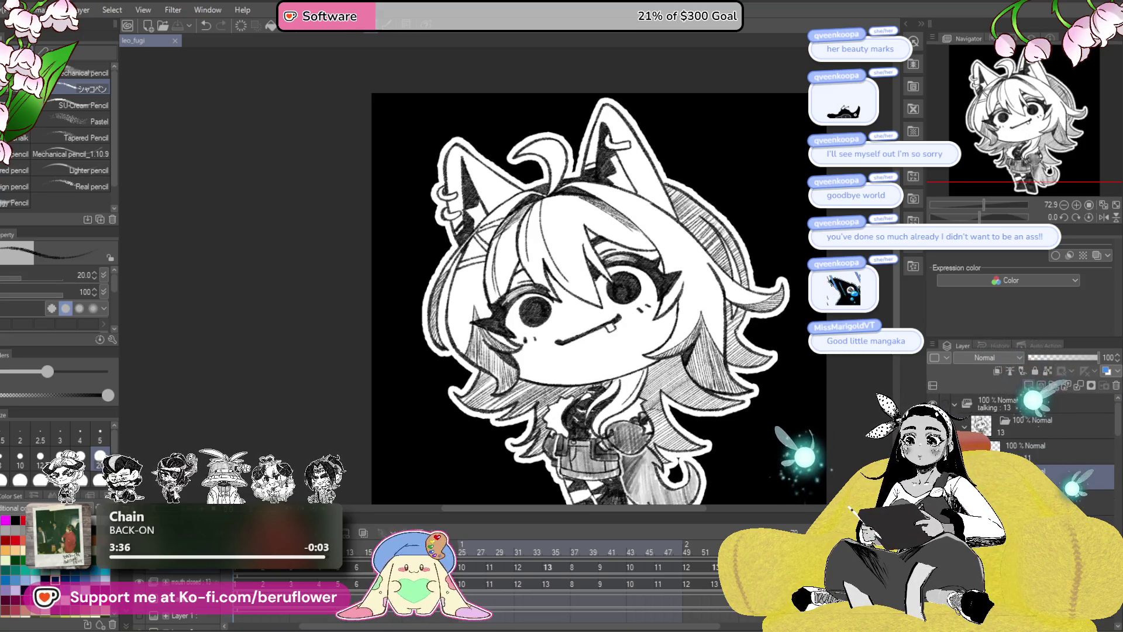
pyautogui.click(1047, 448)
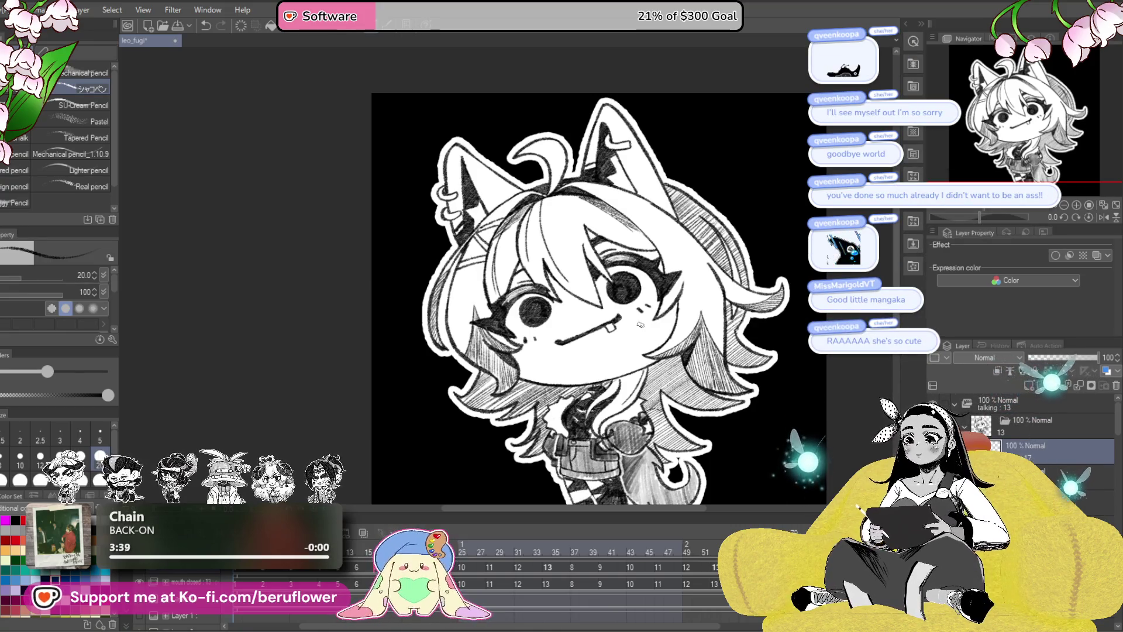
pyautogui.scroll(3, 640, 324)
pyautogui.scroll(-1, 640, 324)
pyautogui.moveTo(731, 454)
pyautogui.mouseDown()
pyautogui.moveTo(683, 438)
pyautogui.moveTo(695, 437)
pyautogui.mouseUp()
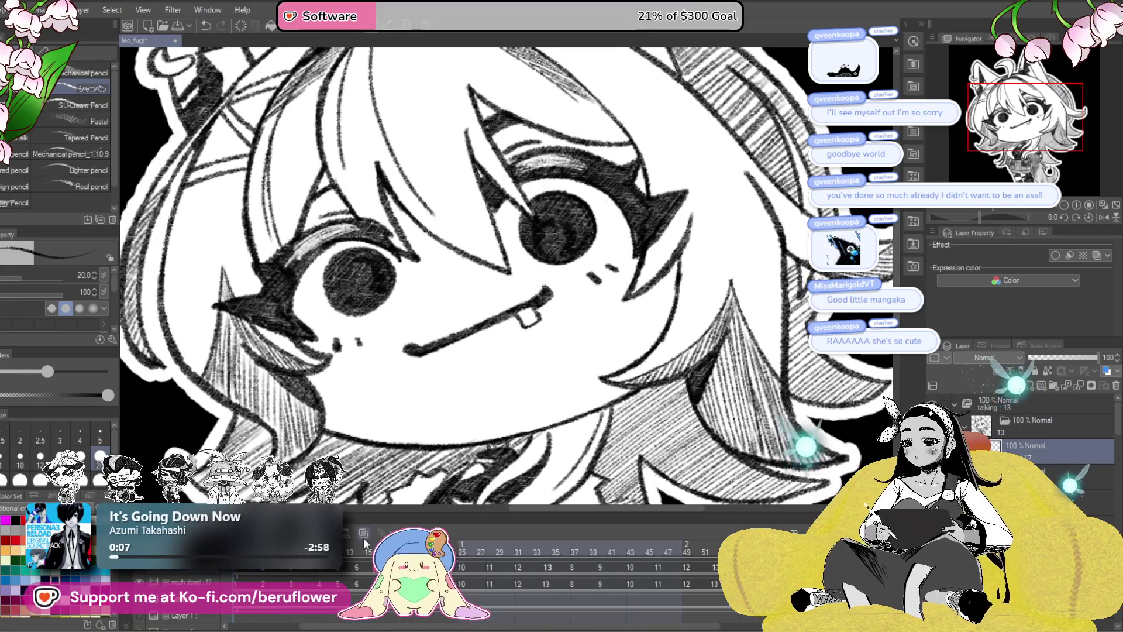
# - Pan the view over the smirking face and jump to frame 1 in the Timeline
pyautogui.scroll(2, 674, 344)
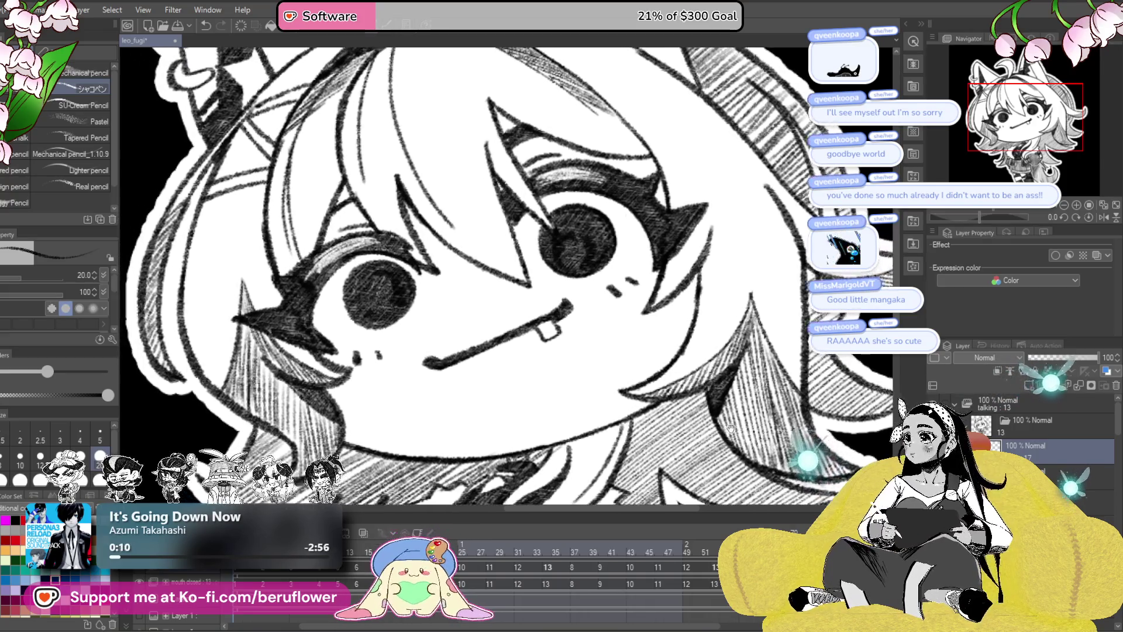
pyautogui.moveTo(674, 343); pyautogui.dragTo(702, 340)
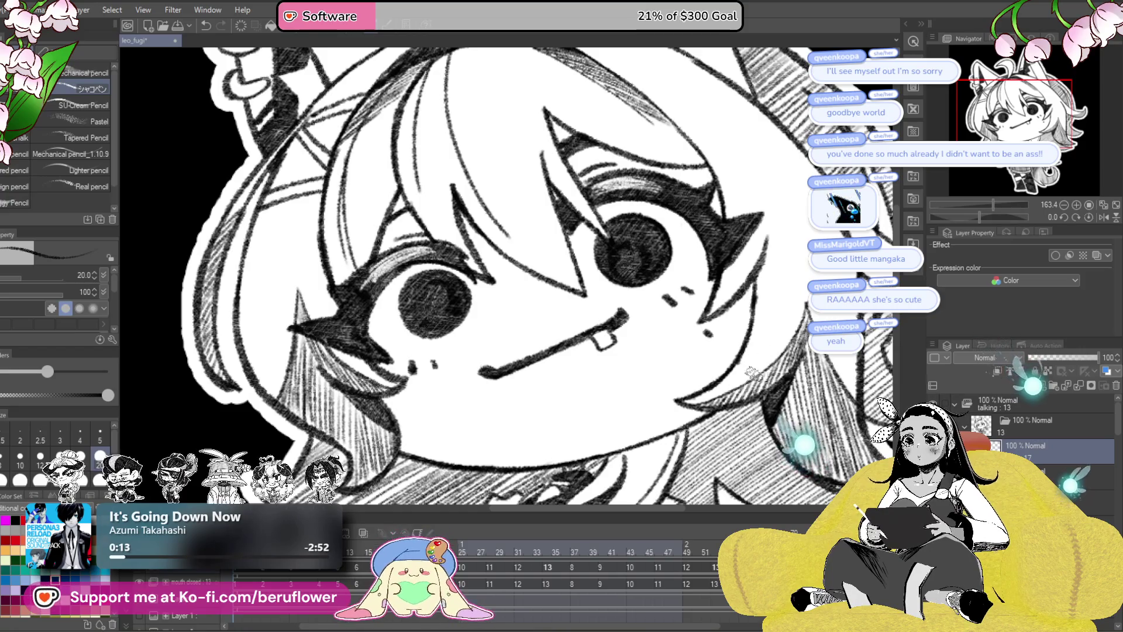
pyautogui.moveTo(658, 464); pyautogui.dragTo(668, 448)
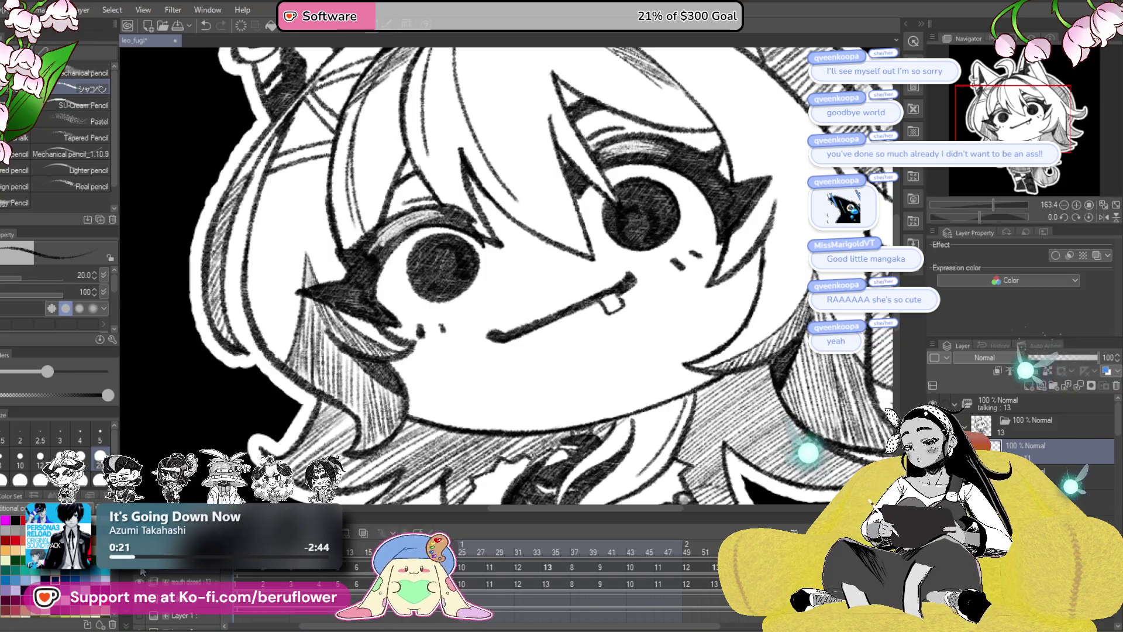
pyautogui.click(235, 585)
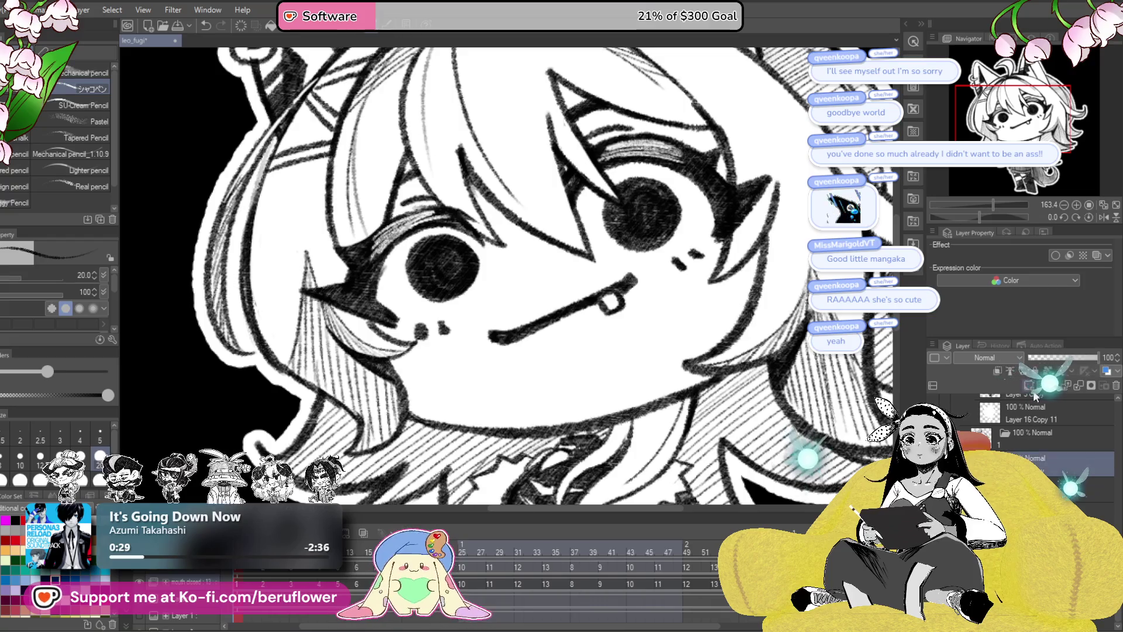
# - Zoom in to 322% and center the view on the smirk and right cheek for the mole dot
pyautogui.scroll(2, 648, 273)
pyautogui.scroll(2, 679, 305)
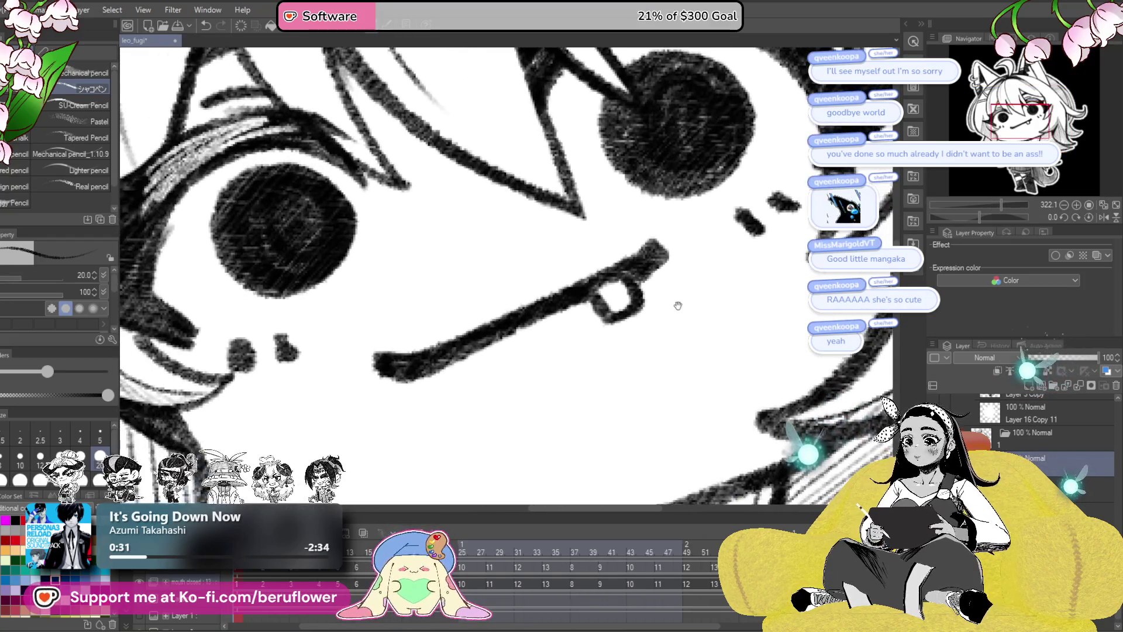
pyautogui.moveTo(702, 305)
pyautogui.mouseDown()
pyautogui.moveTo(754, 333)
pyautogui.moveTo(798, 327)
pyautogui.mouseUp()
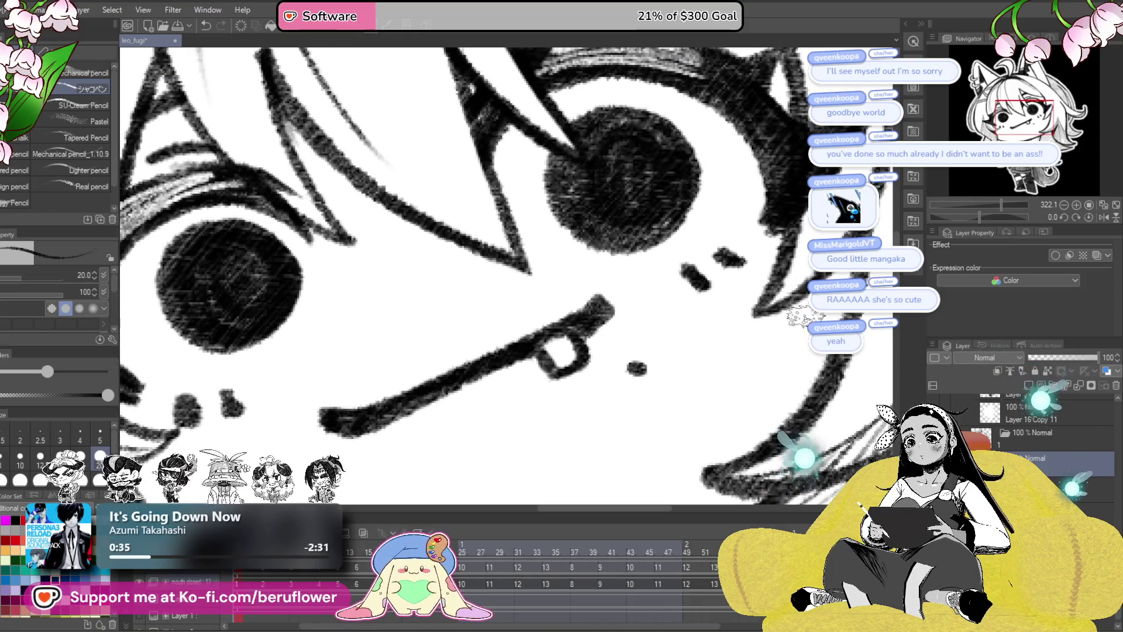
pyautogui.moveTo(599, 405); pyautogui.dragTo(640, 350)
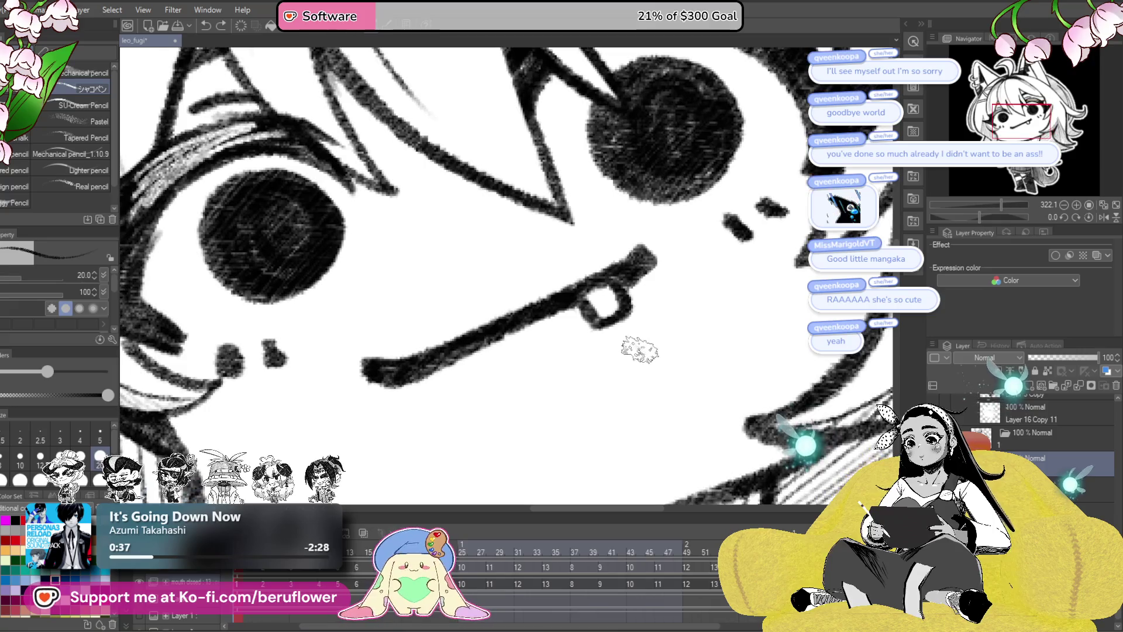
pyautogui.moveTo(734, 315); pyautogui.dragTo(723, 329)
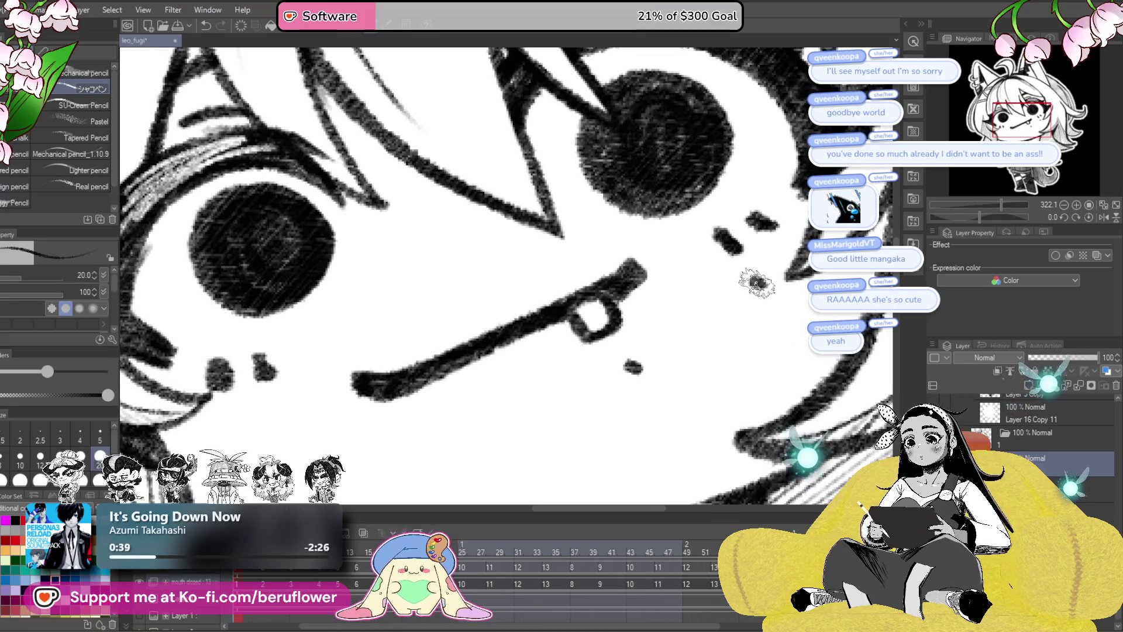
pyautogui.scroll(-5, 756, 283)
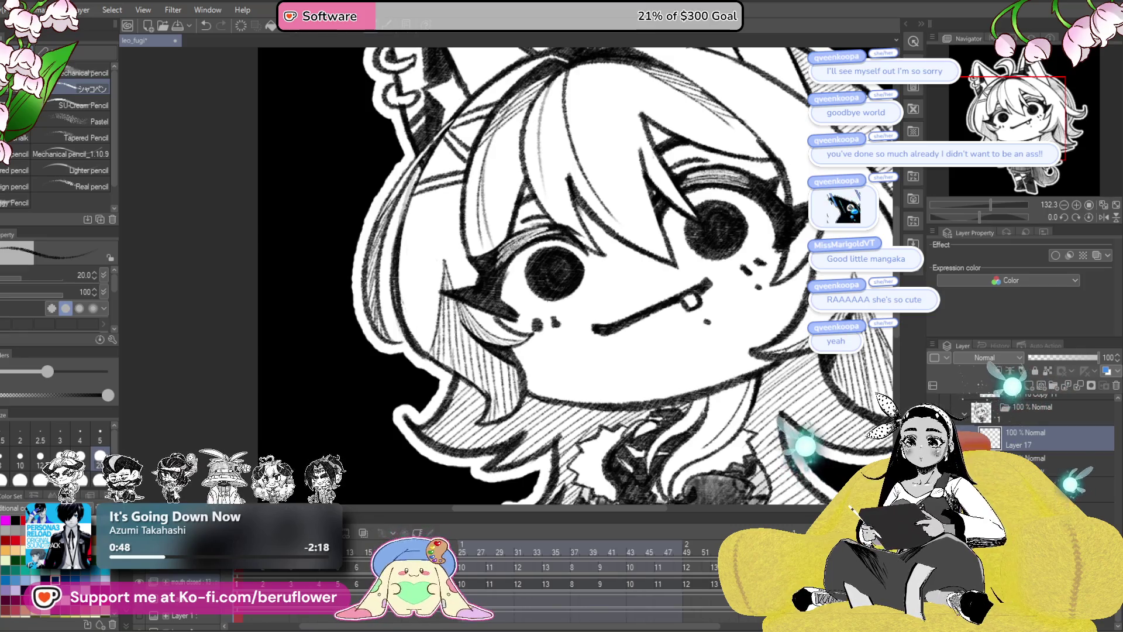
pyautogui.hotkey('ctrl', 'z')
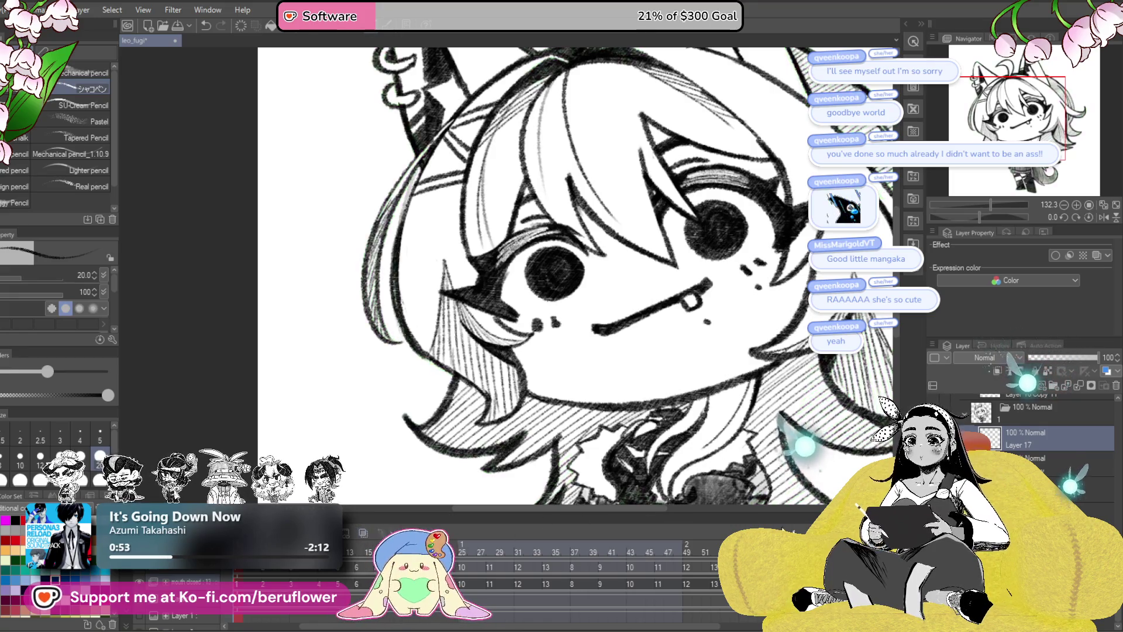
pyautogui.hotkey('ctrl', 'y')
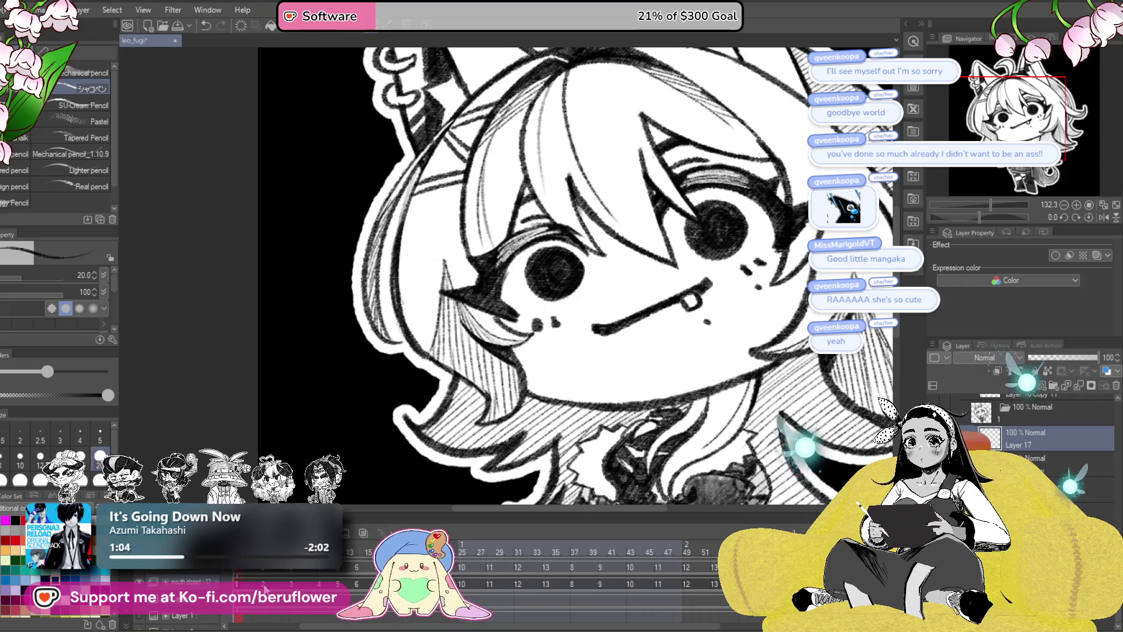
# - Step through the first animation cels, including the half-lidded frame, and try different layers in the list
pyautogui.click(264, 587)
pyautogui.click(284, 584)
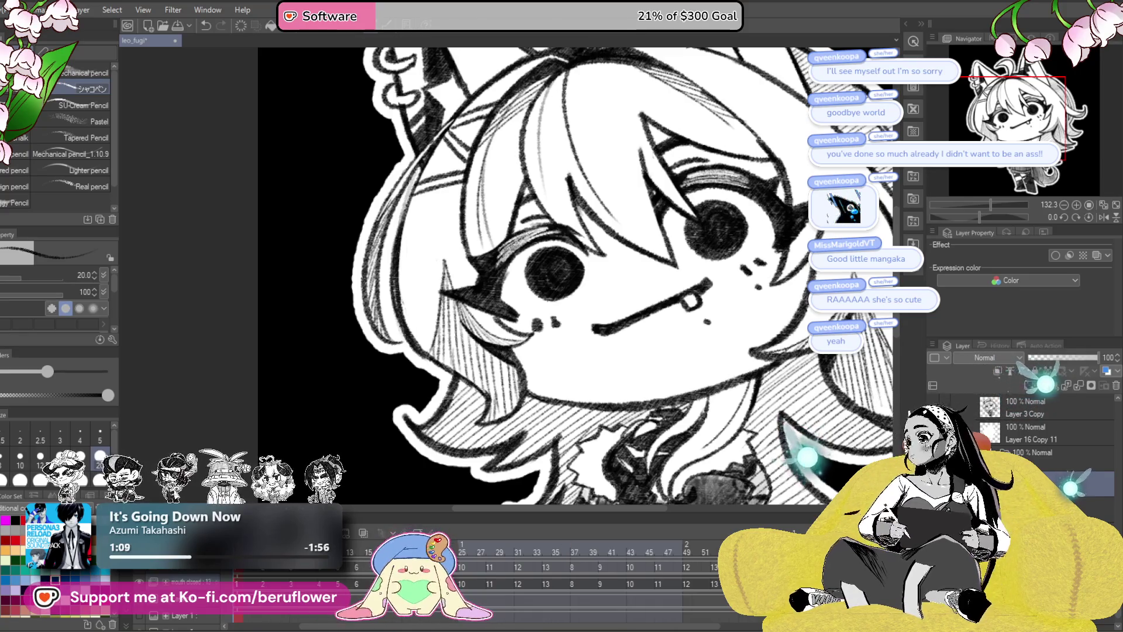
pyautogui.click(241, 571)
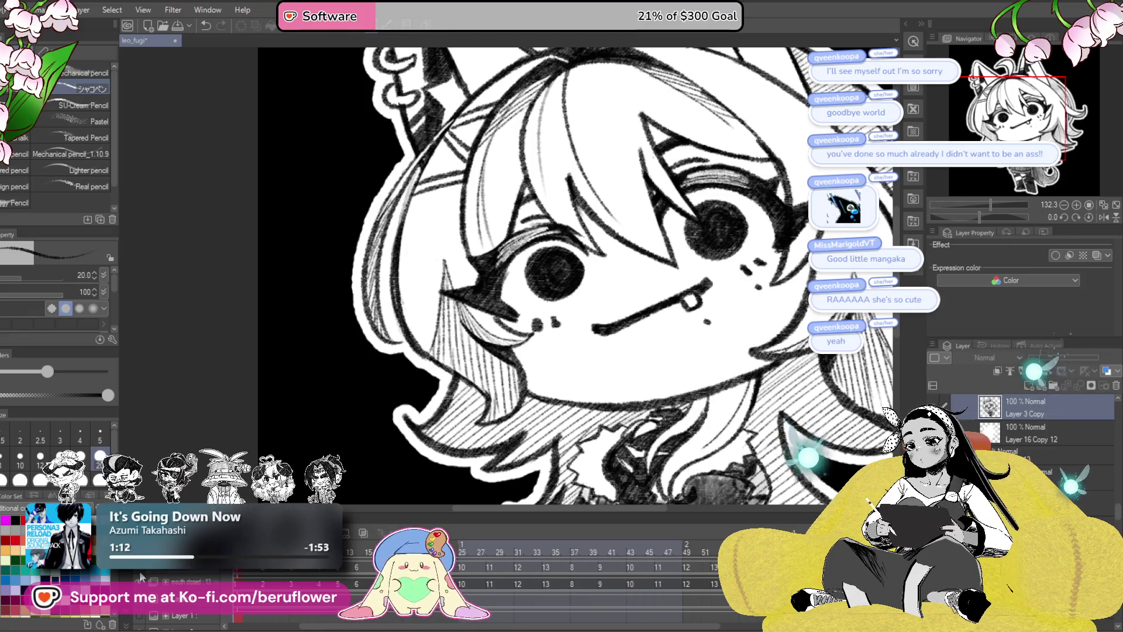
pyautogui.click(1043, 450)
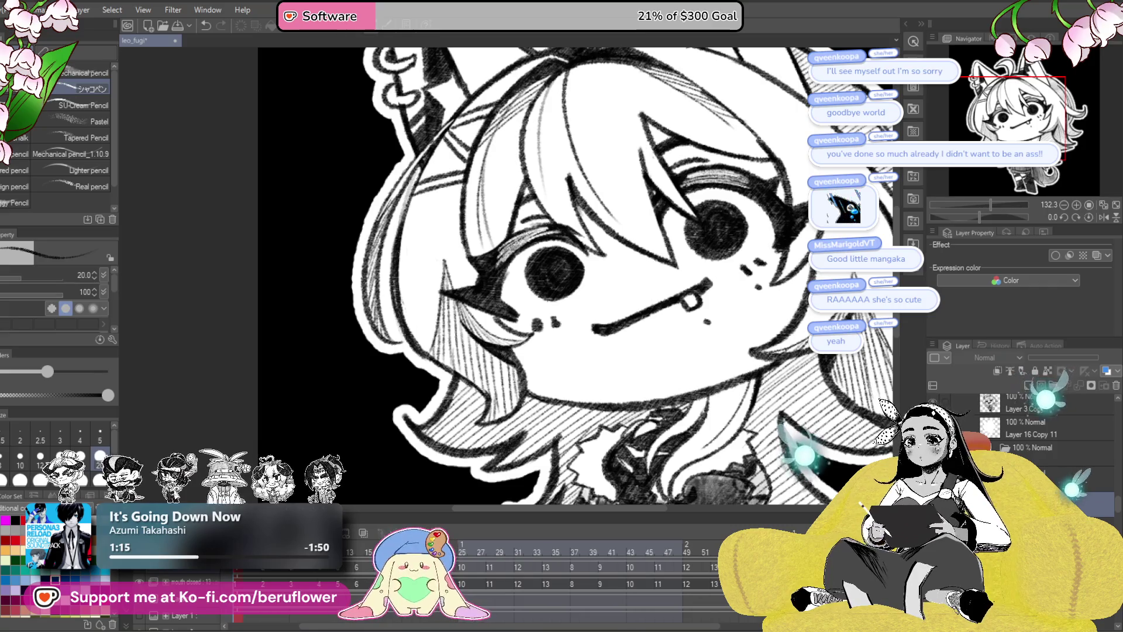
pyautogui.click(1076, 479)
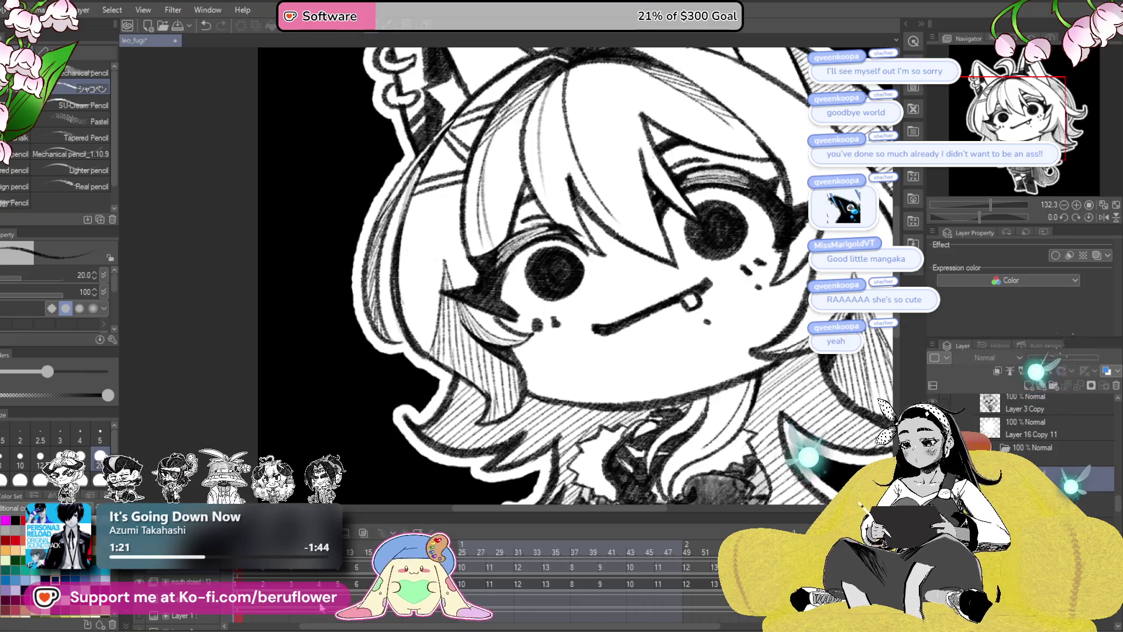
pyautogui.click(264, 582)
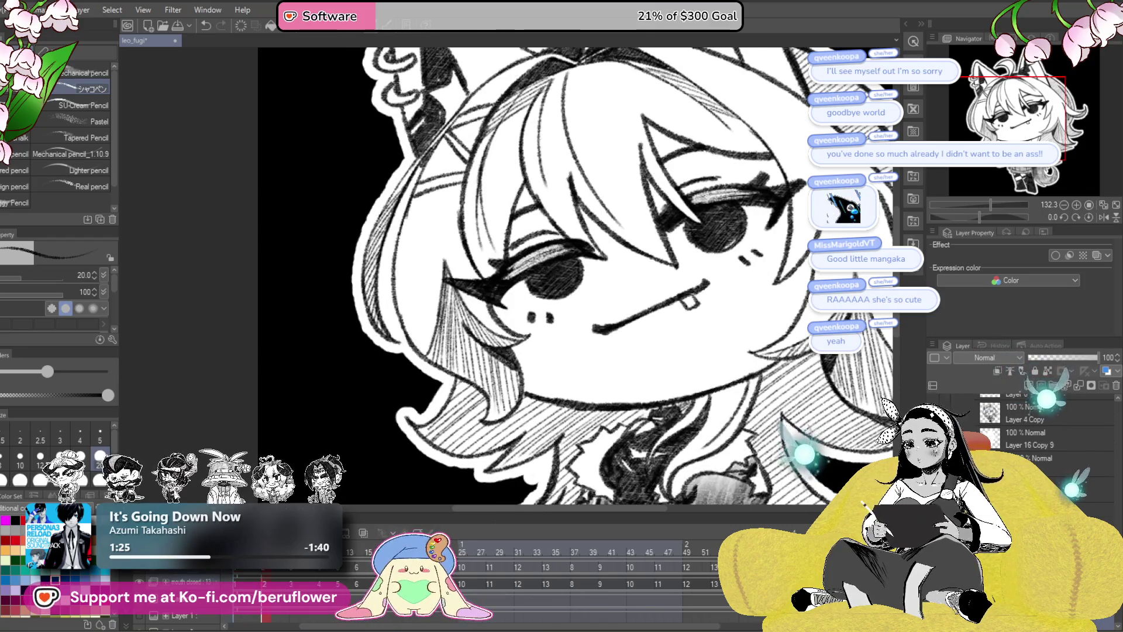
pyautogui.click(248, 582)
pyautogui.click(264, 582)
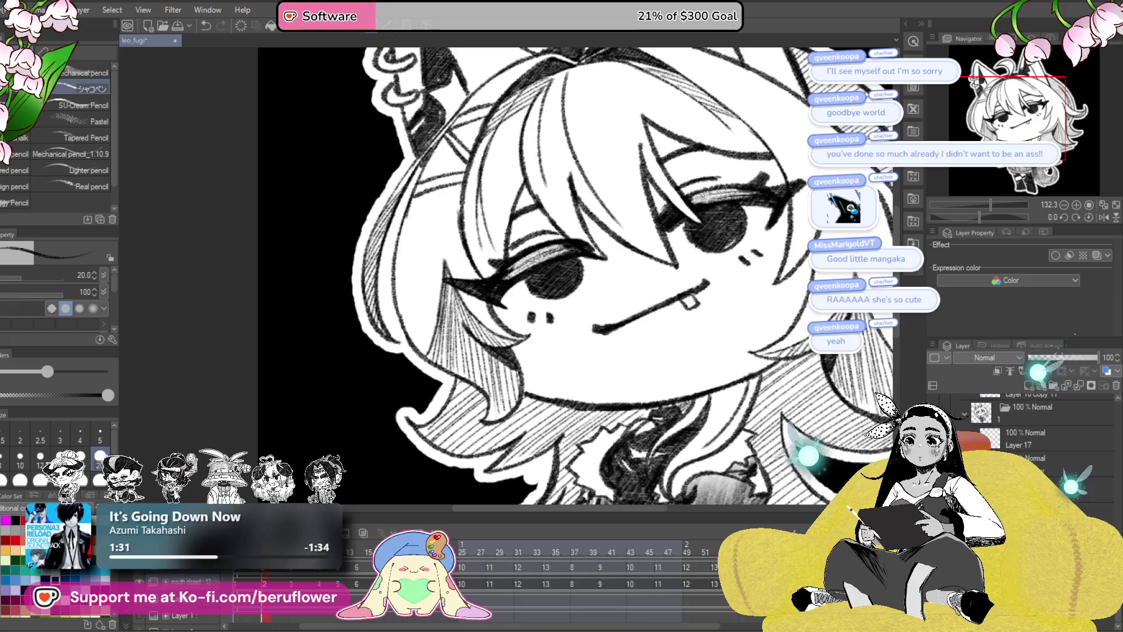
# - Open the freckles layer folder and lower Layer 17 Copy 2's opacity to 62%
pyautogui.click(1024, 439)
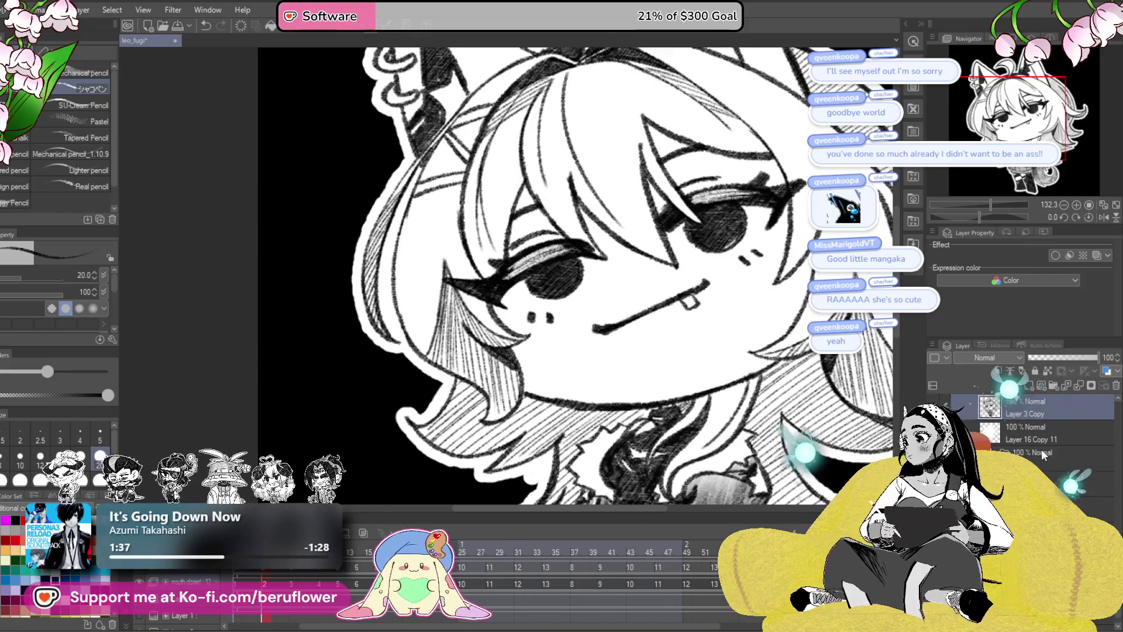
pyautogui.click(1040, 453)
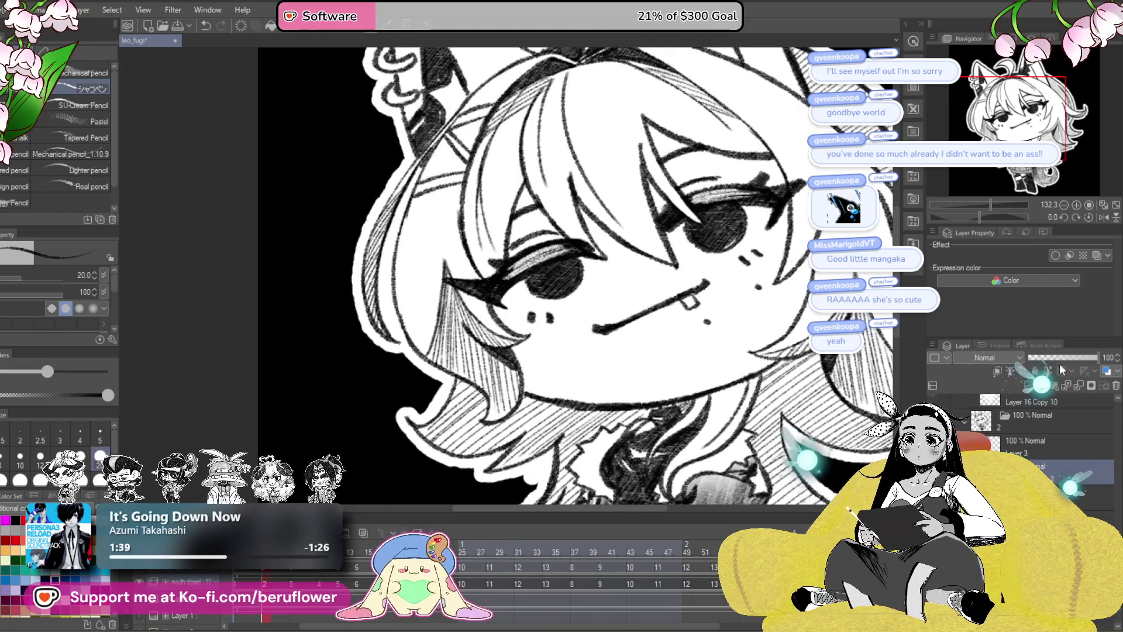
pyautogui.click(1027, 455)
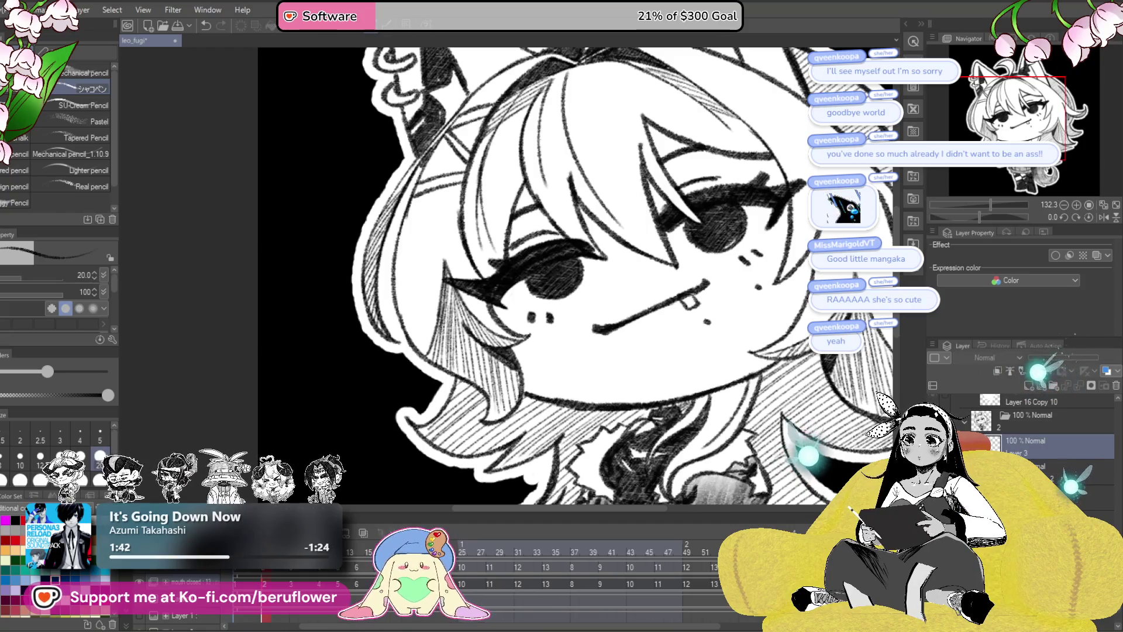
pyautogui.click(1051, 459)
pyautogui.click(1071, 358)
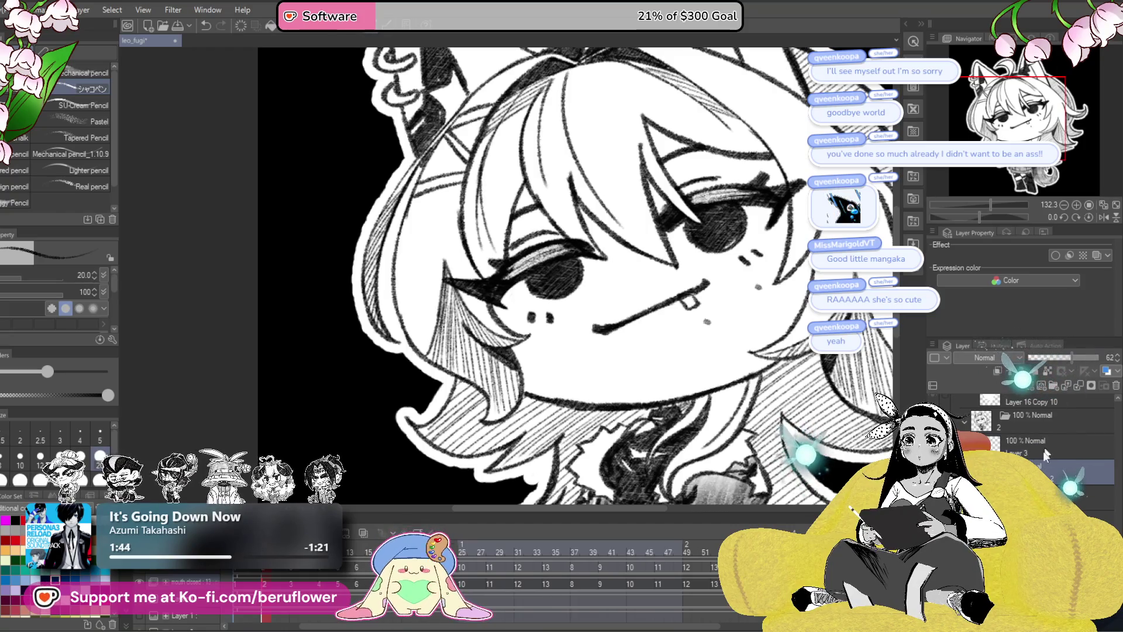
pyautogui.moveTo(1041, 468); pyautogui.dragTo(1037, 441)
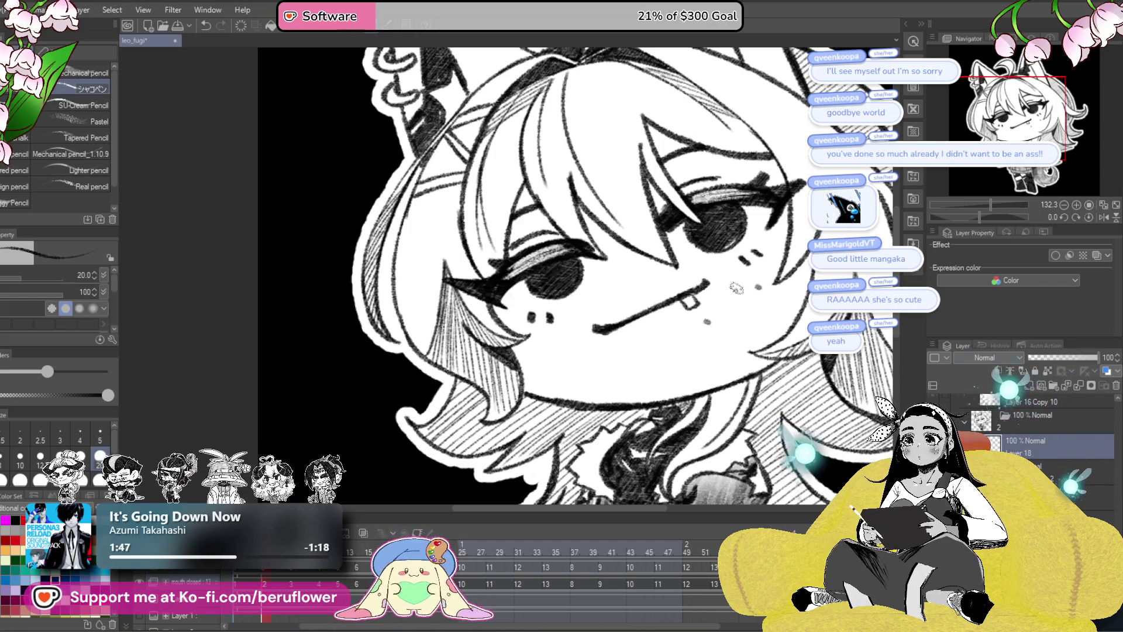
# - Restore the layer's opacity to 100 and move Layer 17 Copy 2 lower in the stack
pyautogui.scroll(4, 731, 286)
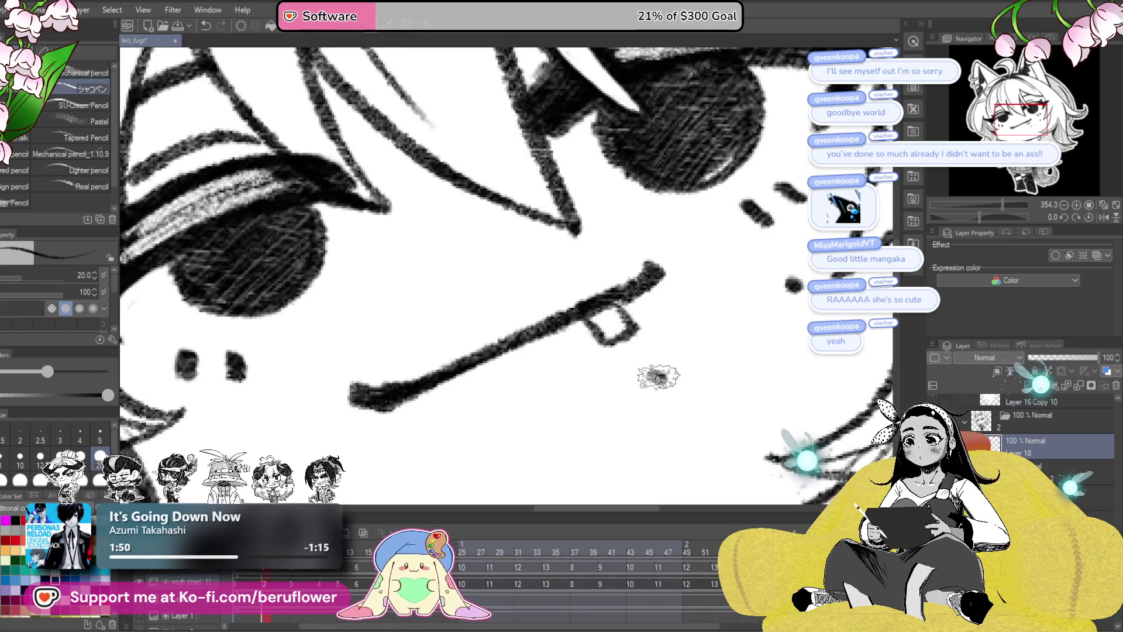
pyautogui.click(1048, 474)
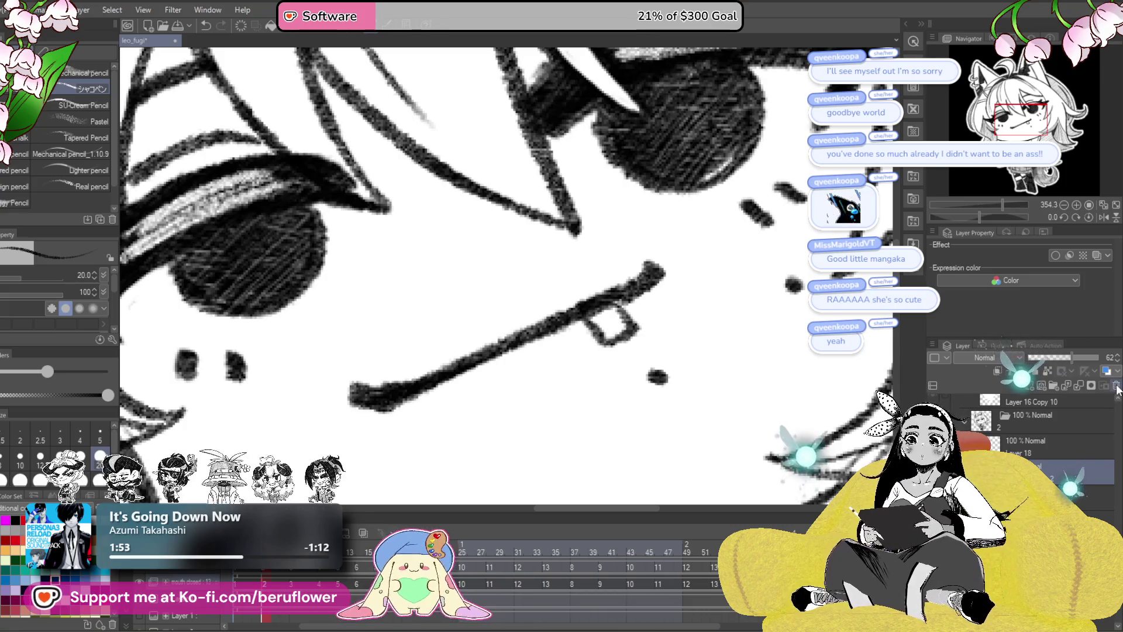
pyautogui.click(1036, 462)
pyautogui.scroll(-3, 1035, 462)
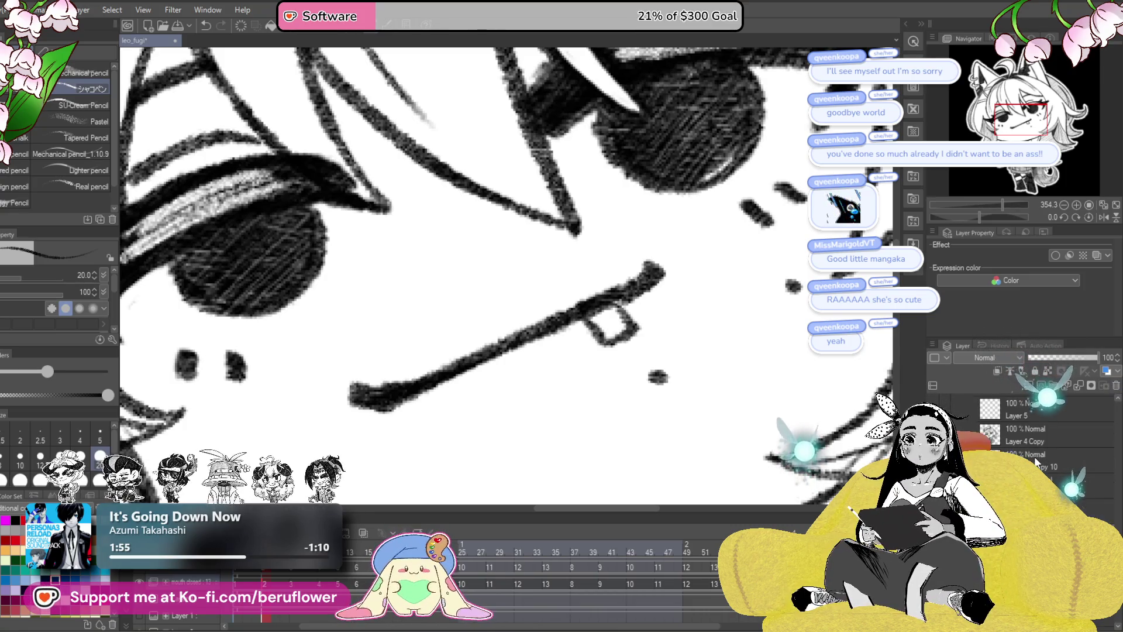
pyautogui.hotkey('ctrl', 'z')
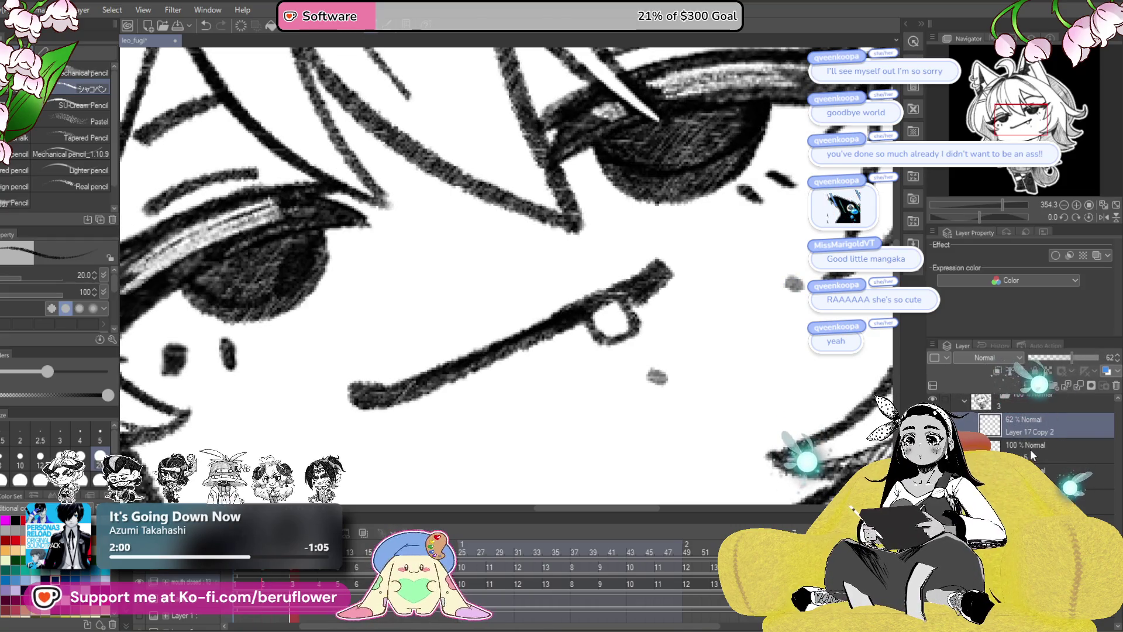
pyautogui.moveTo(1024, 428); pyautogui.dragTo(1031, 462)
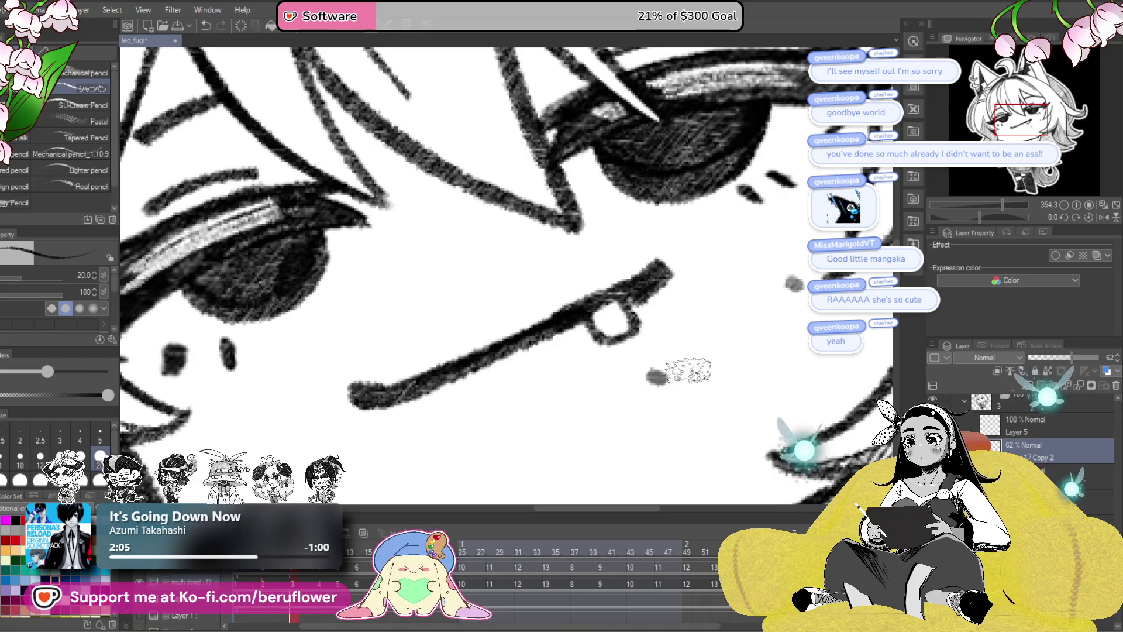
# - On Layer 5, dot a small mole beside the mouth and a solid mole on the cheek, checking adjacent frames
pyautogui.hotkey('alt', ']')
pyautogui.click(656, 377)
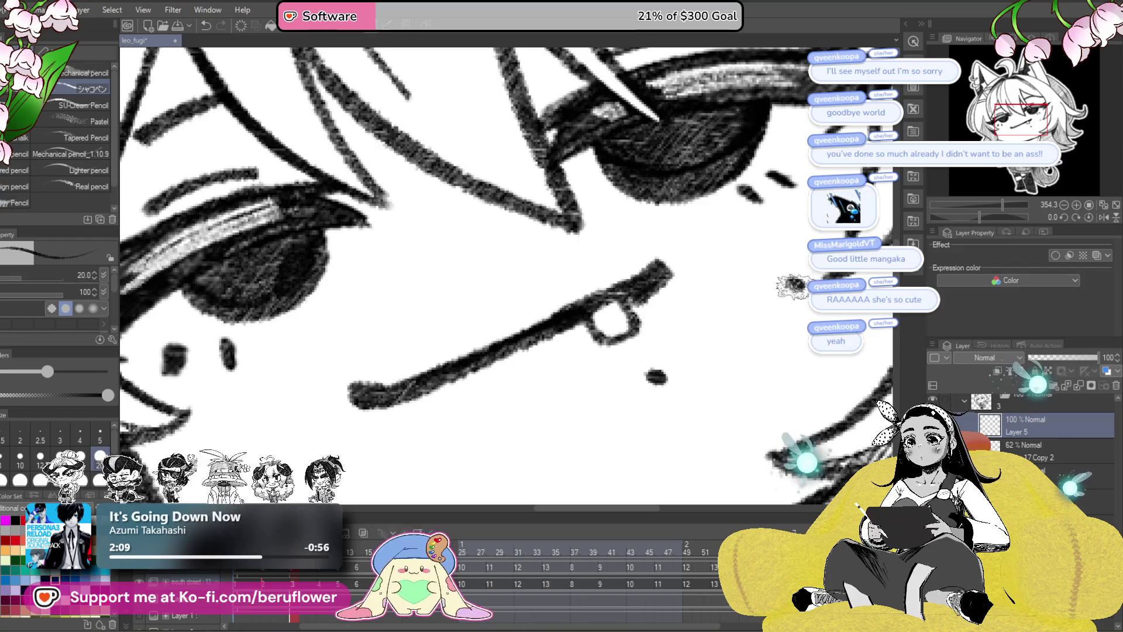
pyautogui.scroll(1, 1053, 447)
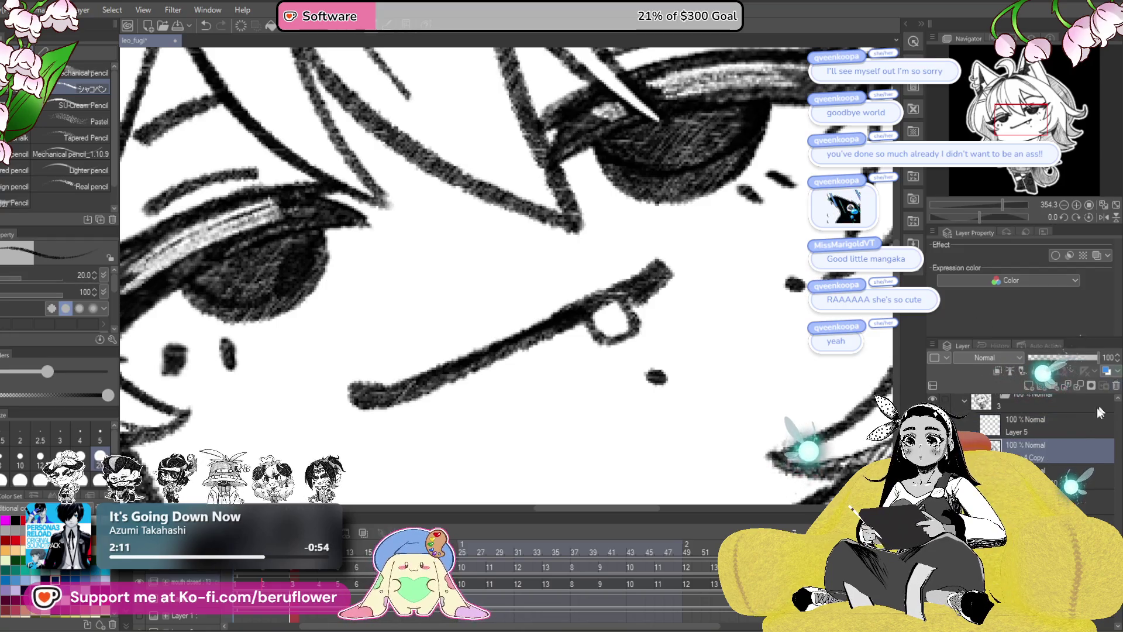
pyautogui.click(1043, 460)
pyautogui.hotkey('ctrl', 'Right')
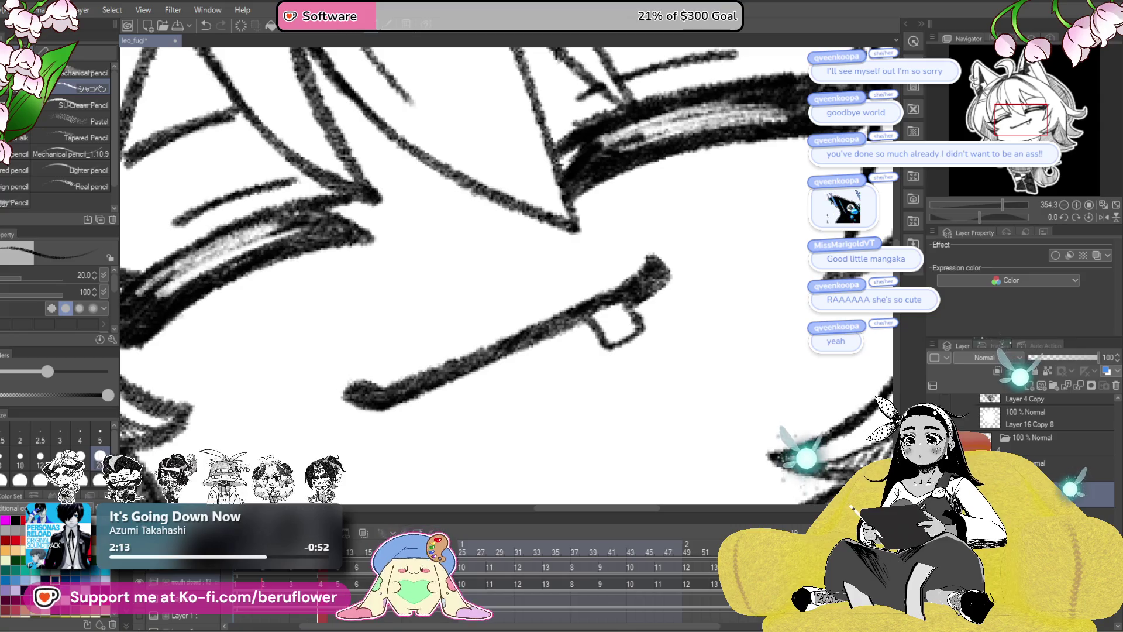
pyautogui.hotkey('ctrl', 'Left')
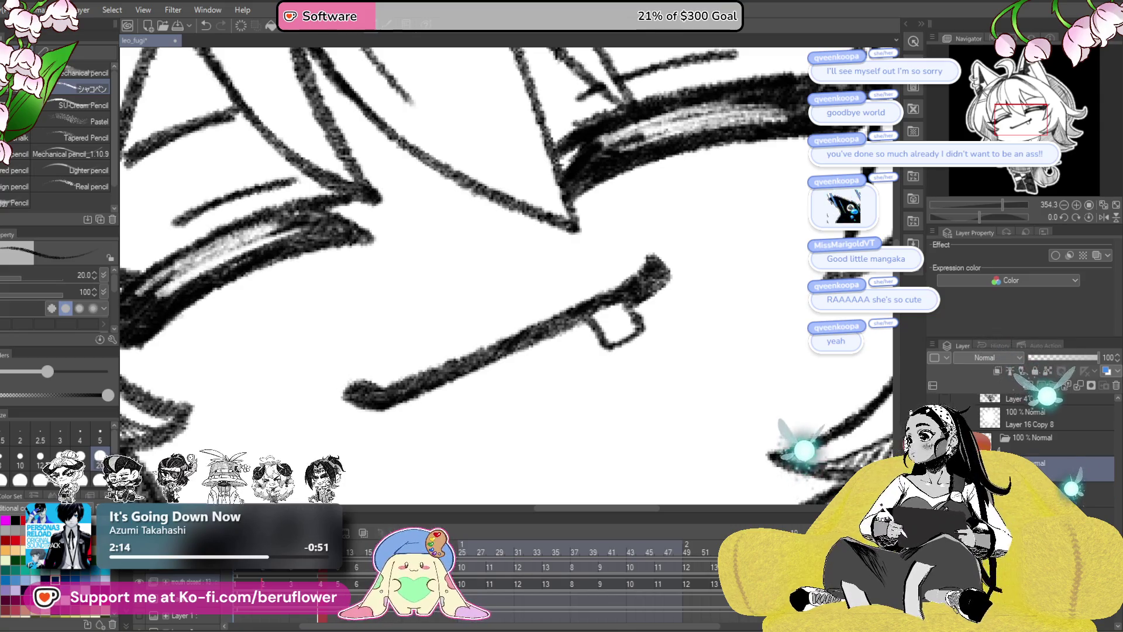
pyautogui.hotkey('alt', '[')
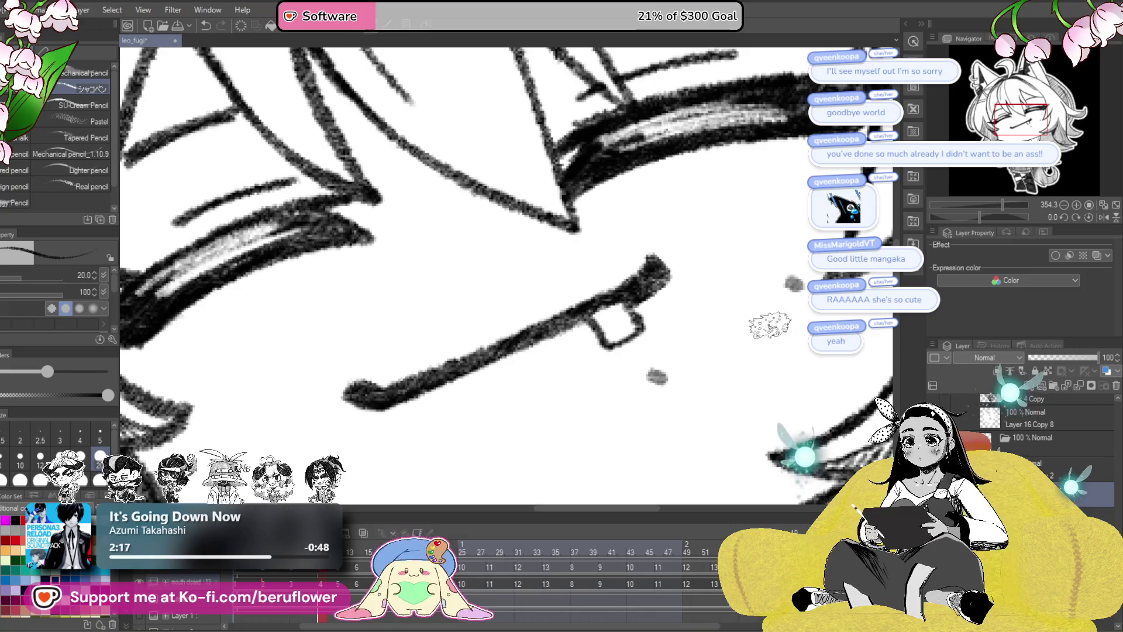
pyautogui.click(793, 284)
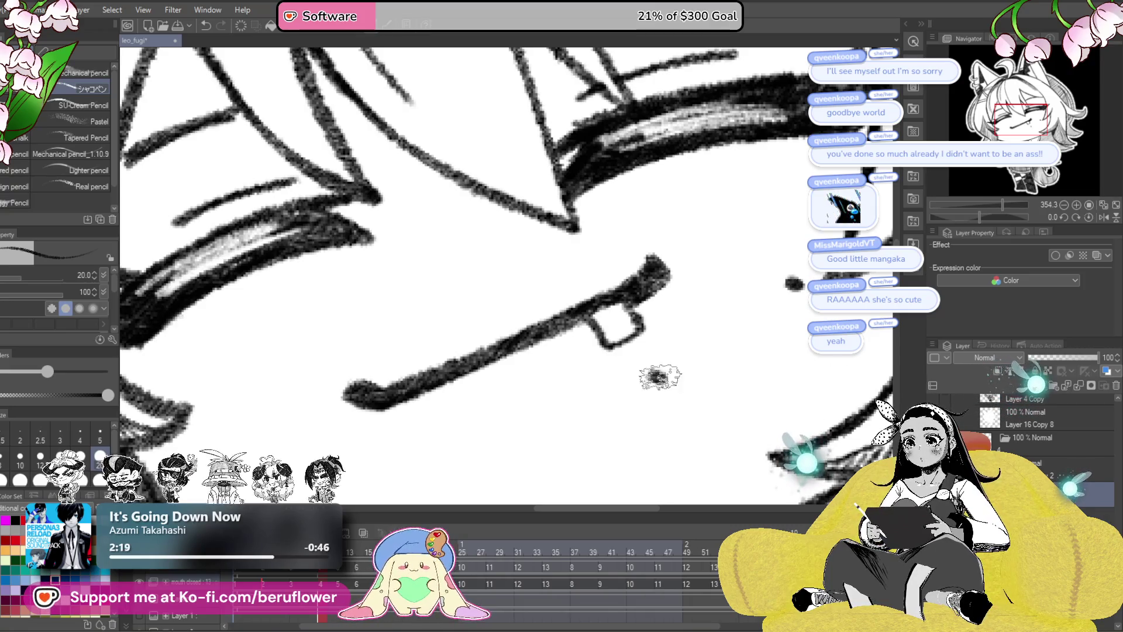
pyautogui.scroll(-2, 658, 409)
# - Centre the girl's face, step back to the open-eyed frame, and select Layer 5 alone
pyautogui.scroll(-2, 657, 410)
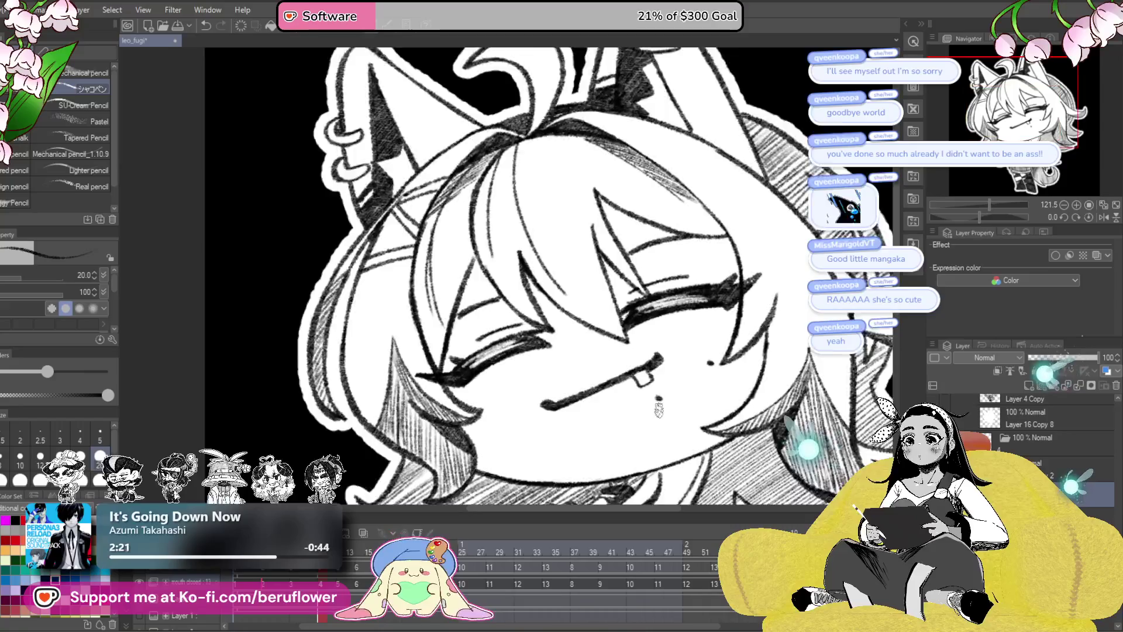
pyautogui.scroll(2, 658, 409)
pyautogui.scroll(-2, 713, 464)
pyautogui.scroll(2, 690, 433)
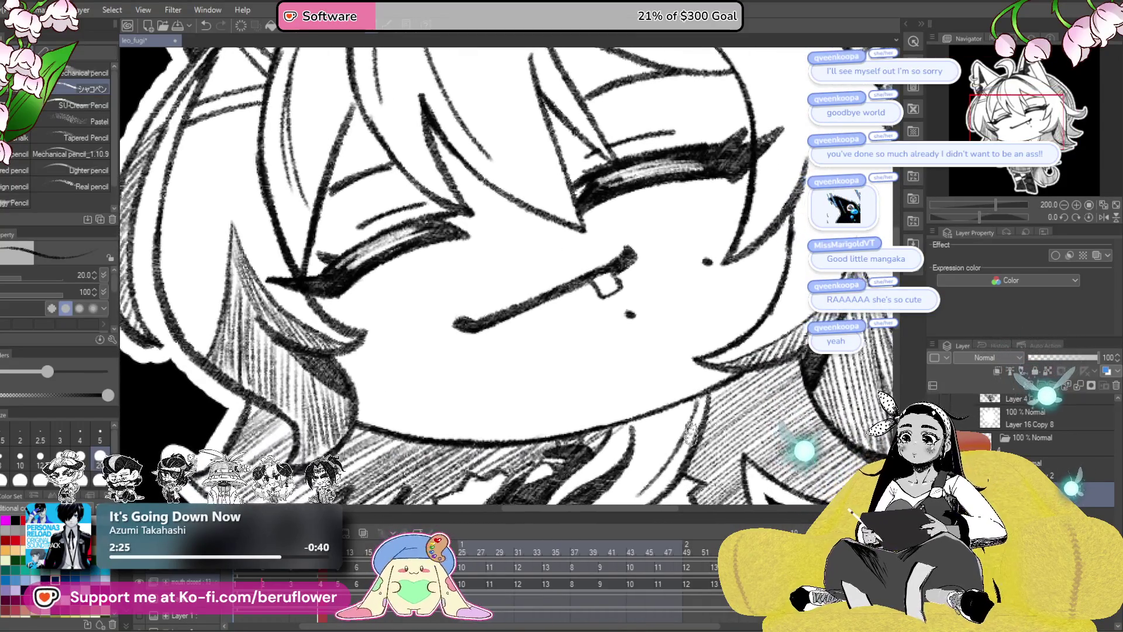
pyautogui.moveTo(778, 260); pyautogui.dragTo(744, 252)
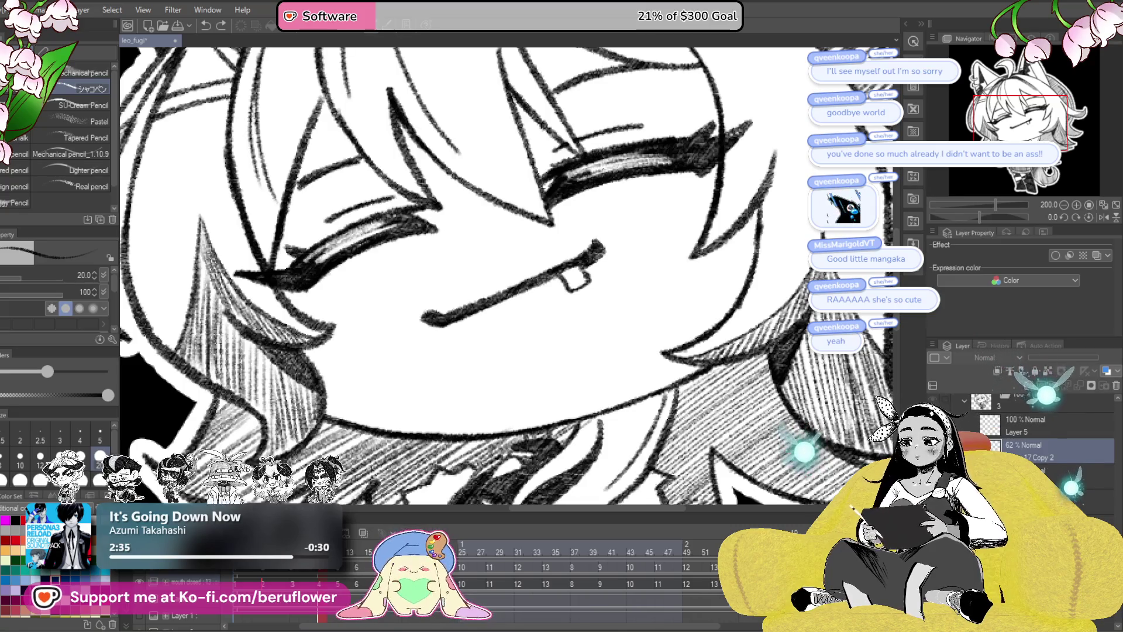
pyautogui.press('Left')
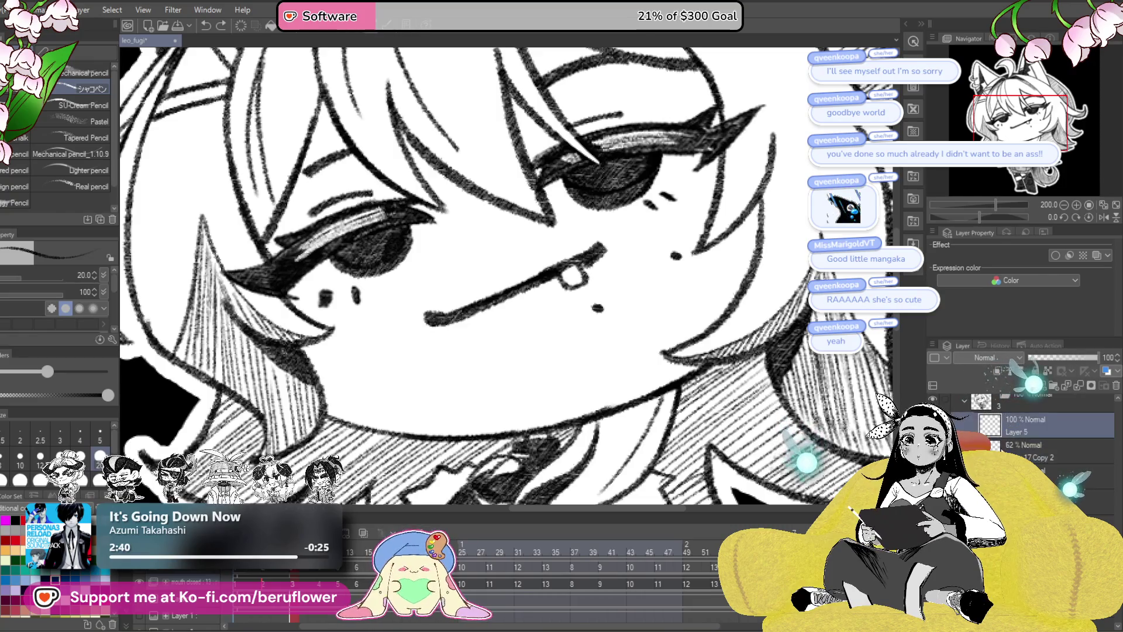
pyautogui.keyDown('ctrl'); pyautogui.click(1030, 425); pyautogui.keyUp('ctrl')
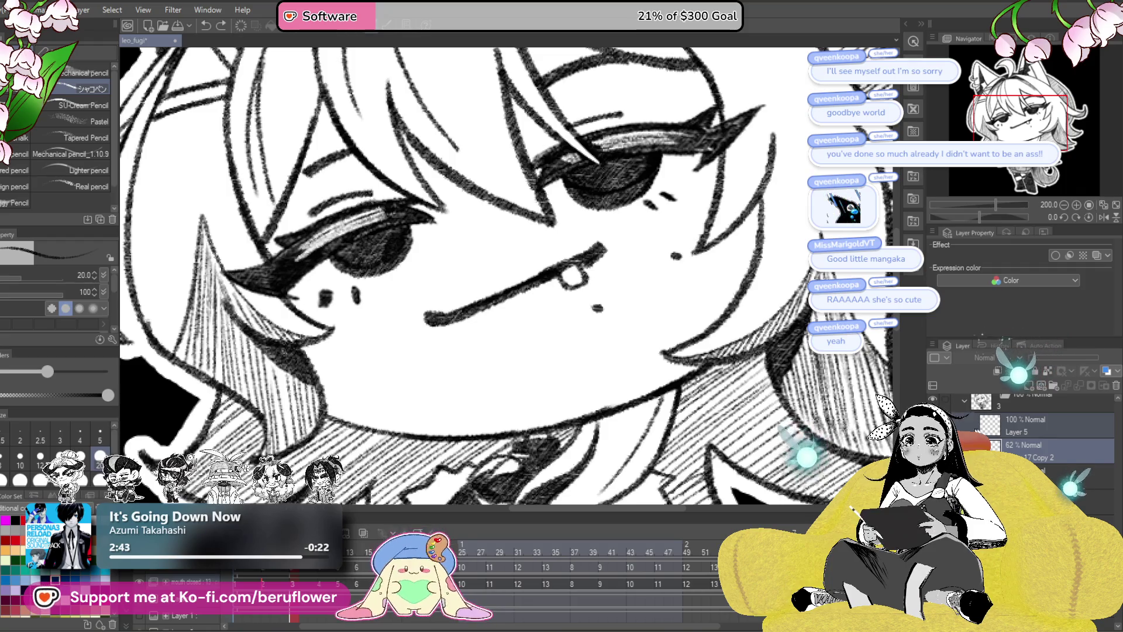
pyautogui.click(1047, 425)
# - Copy a freehand-selected cheek area onto a new layer, then select Layer 5 Copy
pyautogui.press('m')
pyautogui.moveTo(687, 268); pyautogui.dragTo(678, 249)
pyautogui.hotkey('ctrl', 'c')
pyautogui.hotkey('ctrl', 'v')
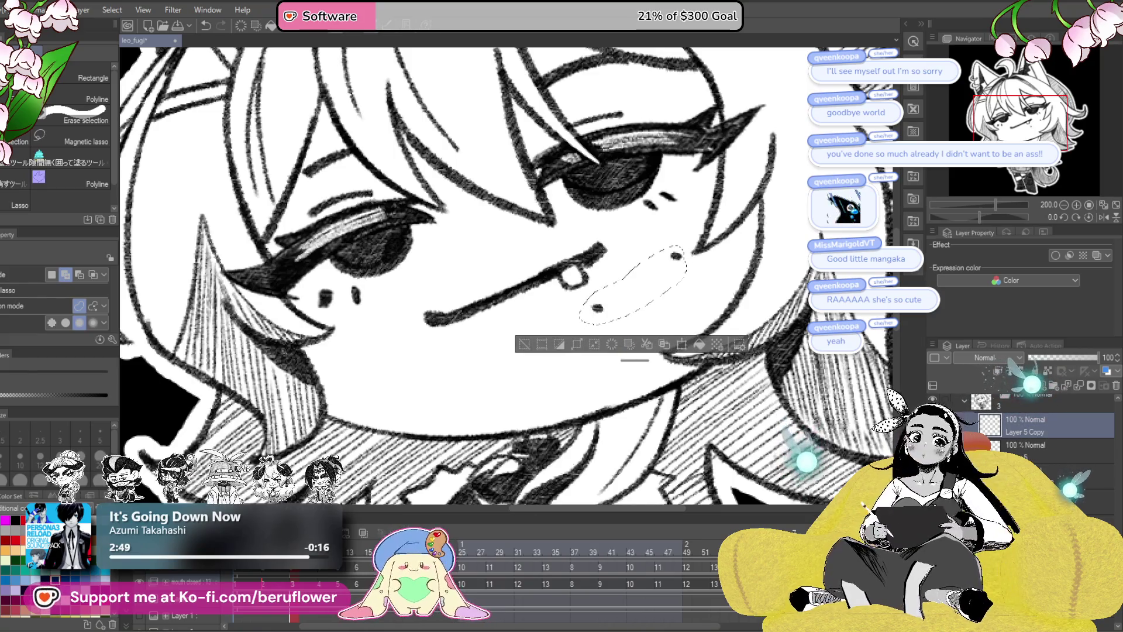
pyautogui.hotkey('ctrl', 'd')
pyautogui.click(1041, 454)
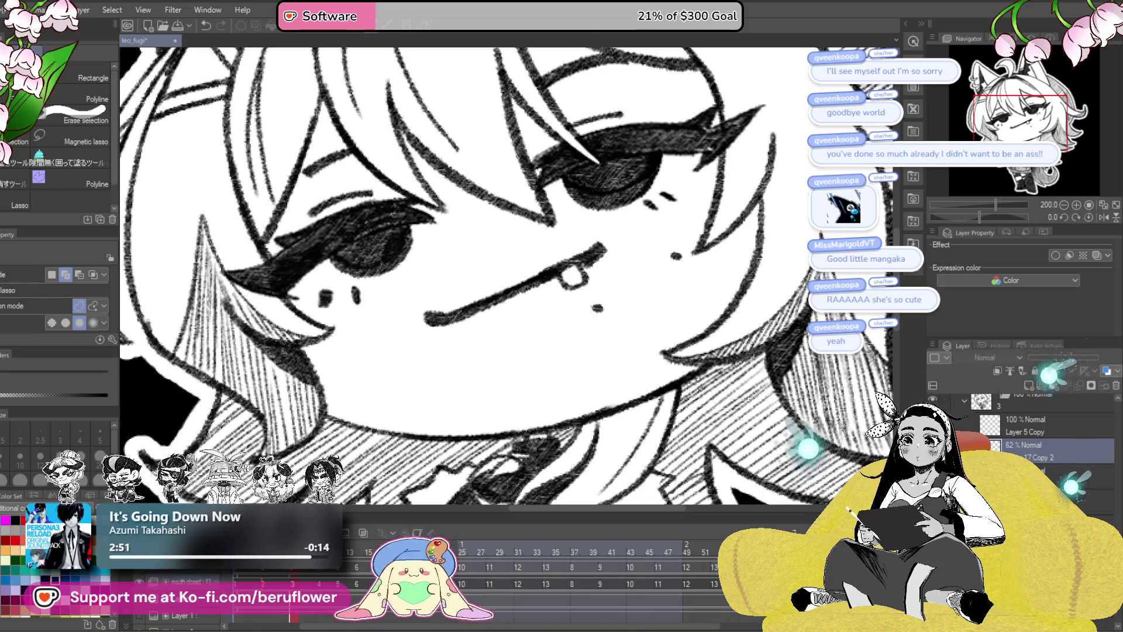
pyautogui.hotkey('ctrl', 'z')
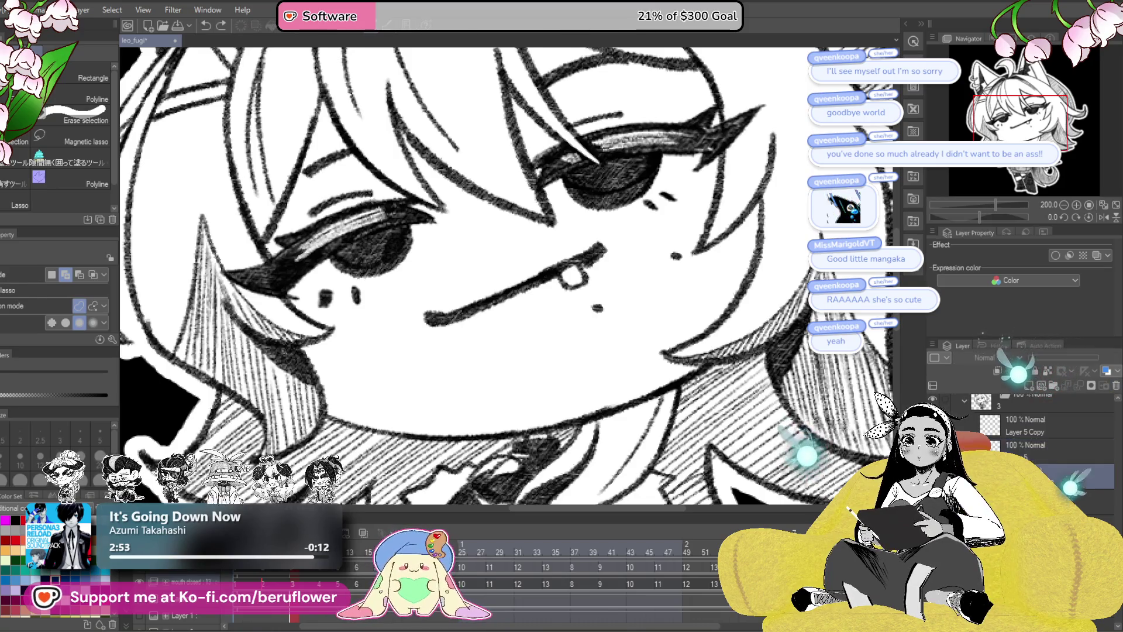
pyautogui.hotkey('ctrl', 'y')
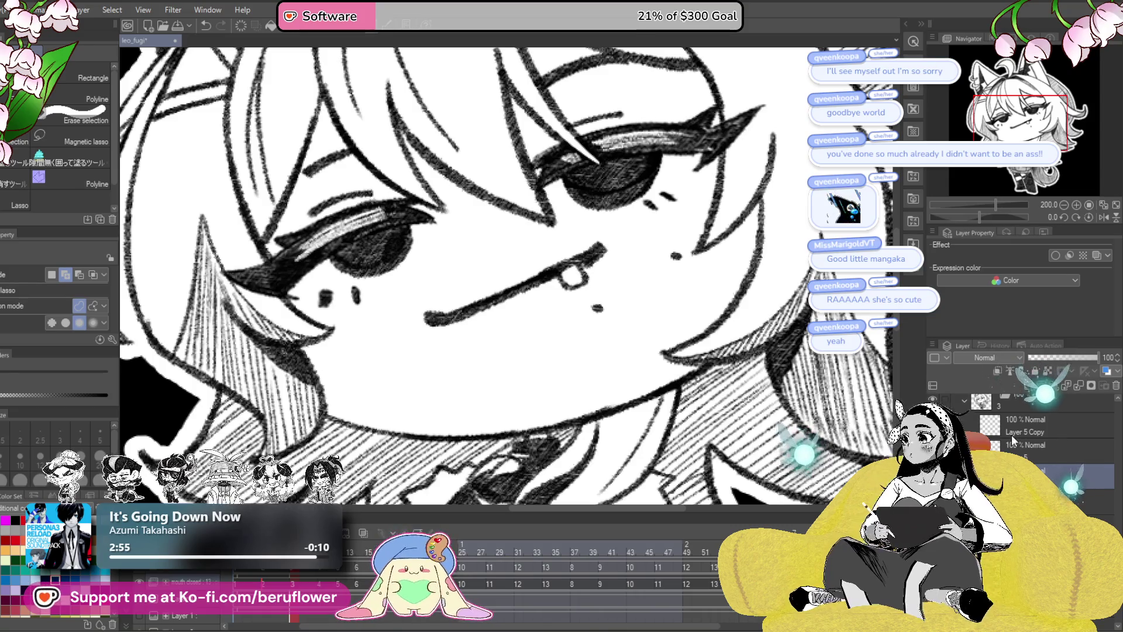
pyautogui.click(1009, 436)
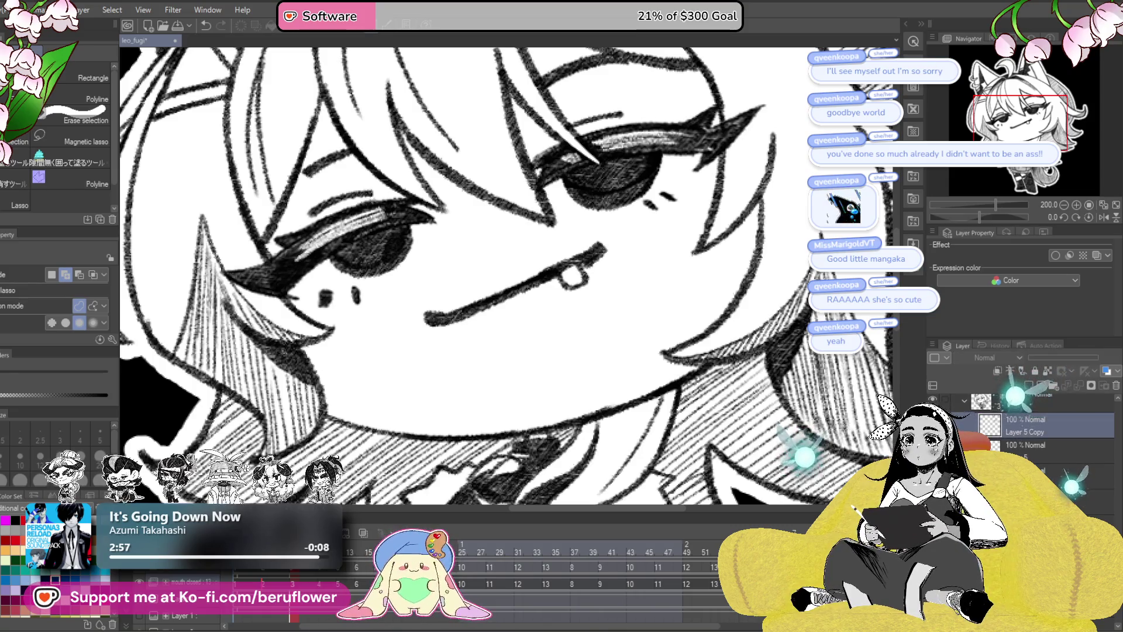
# - Dot two moles on the face and compare against the open-eyed frame
pyautogui.click(676, 255)
pyautogui.click(596, 308)
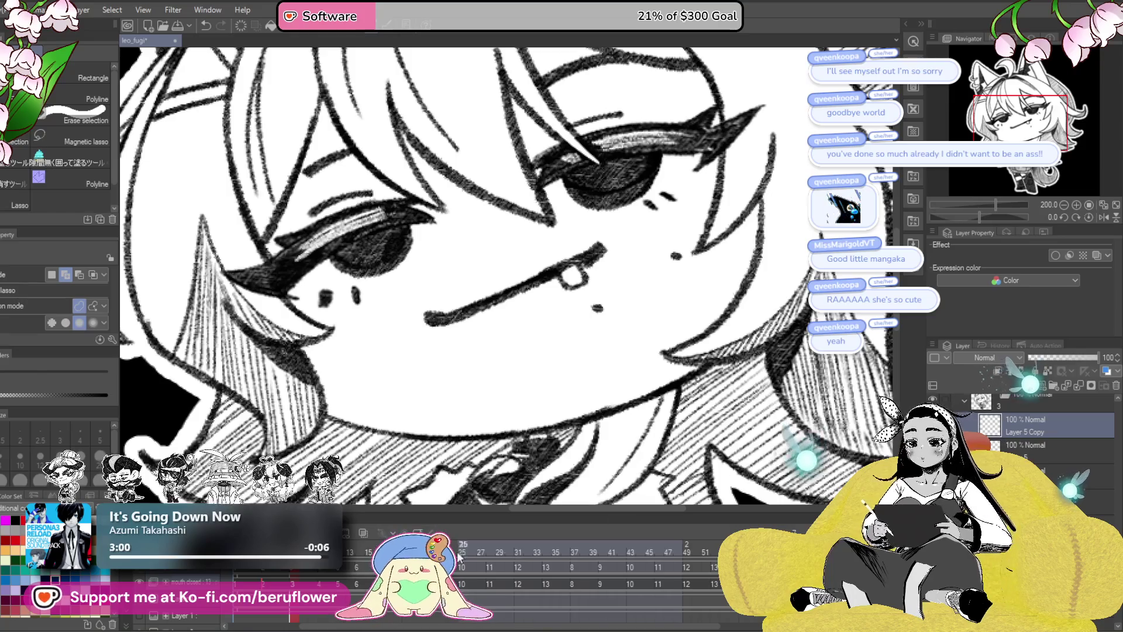
pyautogui.press(',')
pyautogui.press('.')
pyautogui.press(',')
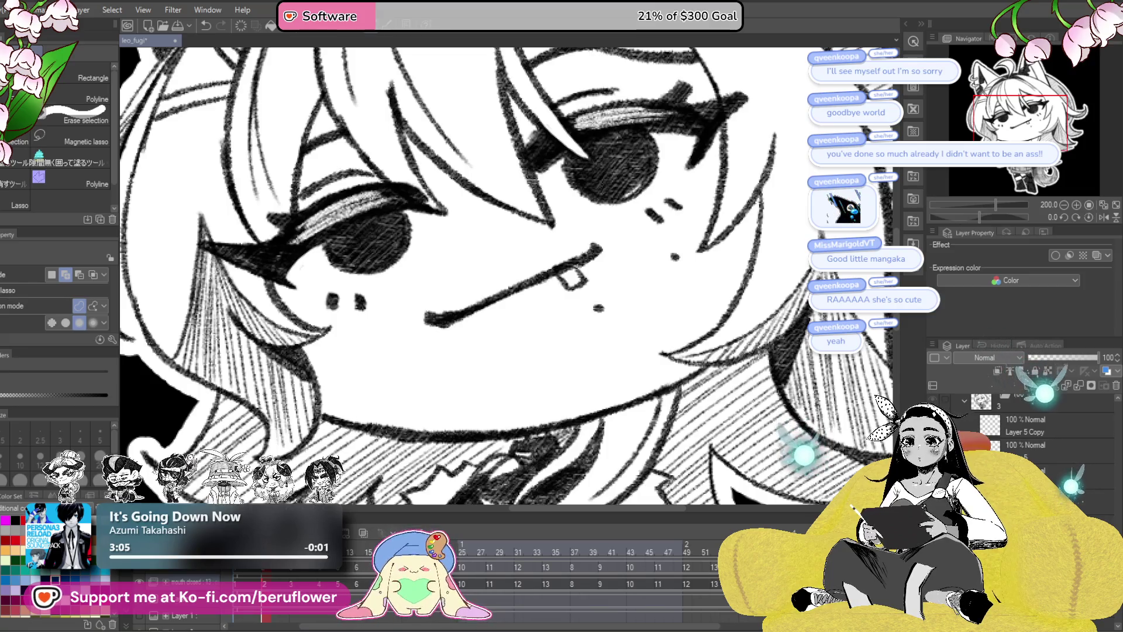
pyautogui.scroll(1, 1008, 430)
pyautogui.scroll(-2, 1008, 430)
# - On the next frame, dot moles beside and below the mouth
pyautogui.press('.')
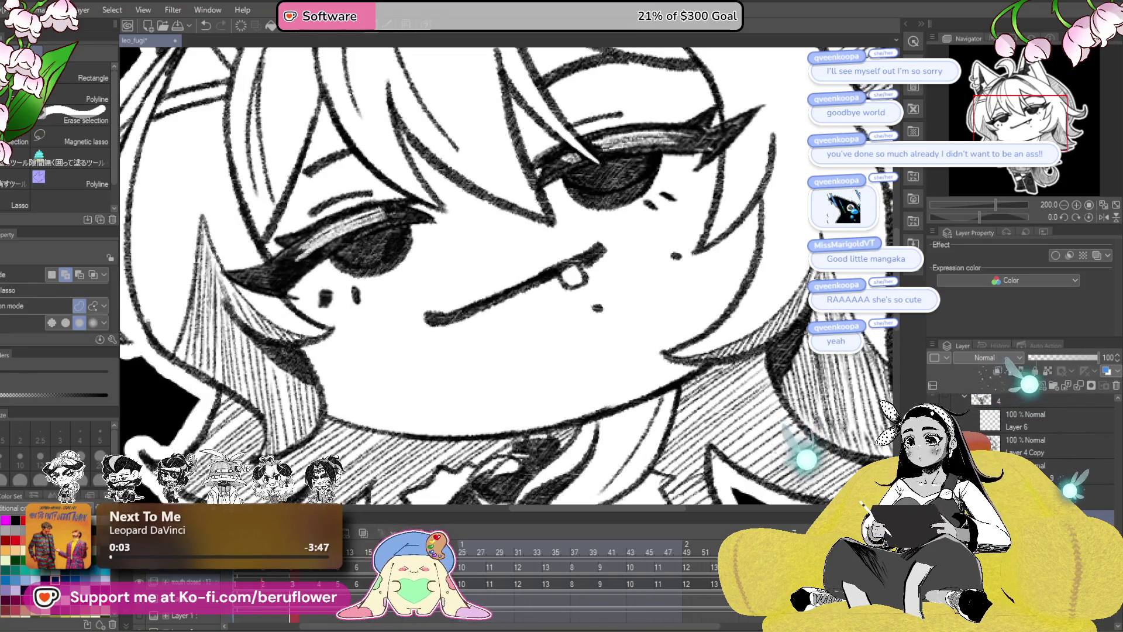
pyautogui.click(675, 256)
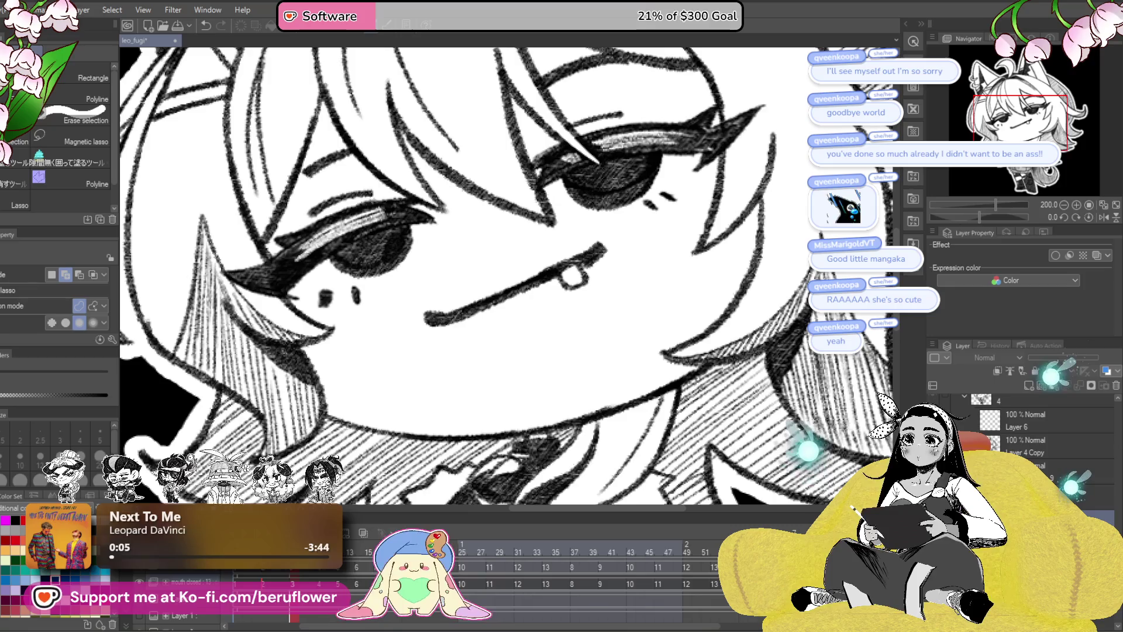
pyautogui.click(597, 308)
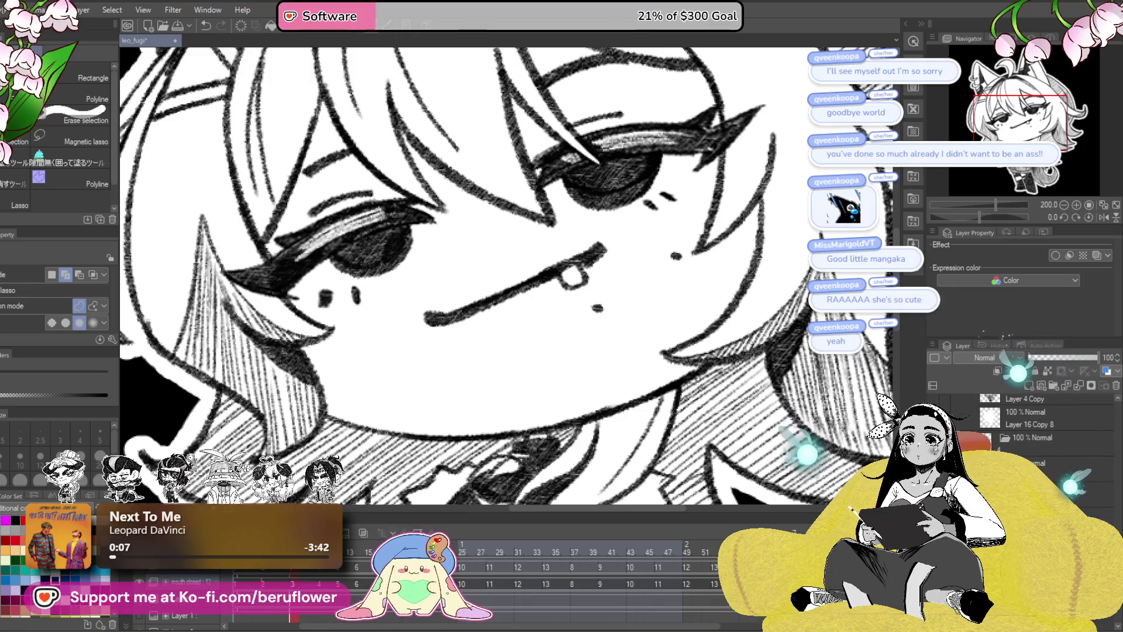
pyautogui.press('.')
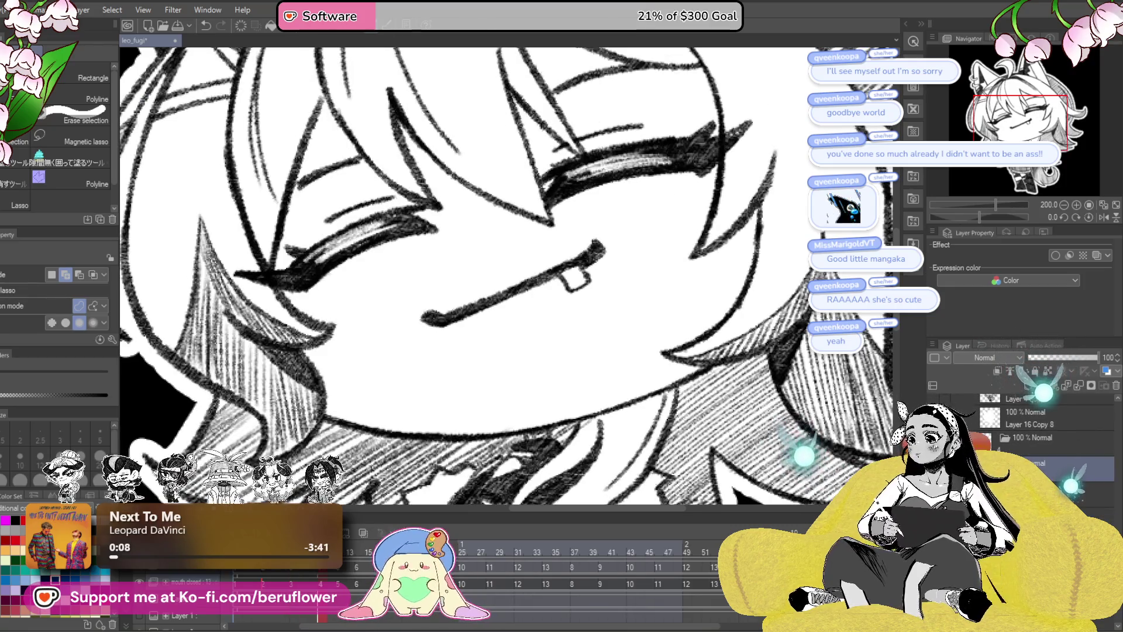
# - On the previous frame, fade the mole guides to 44% and redraw the mouth moles with the pen
pyautogui.press(',')
pyautogui.click(1058, 357)
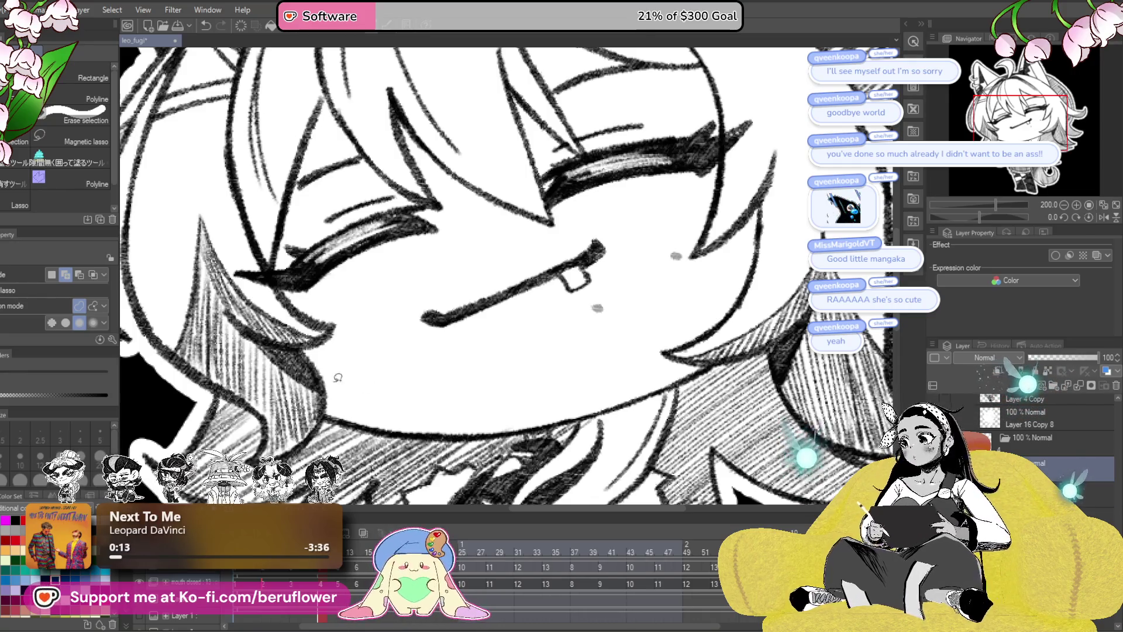
pyautogui.click(1082, 494)
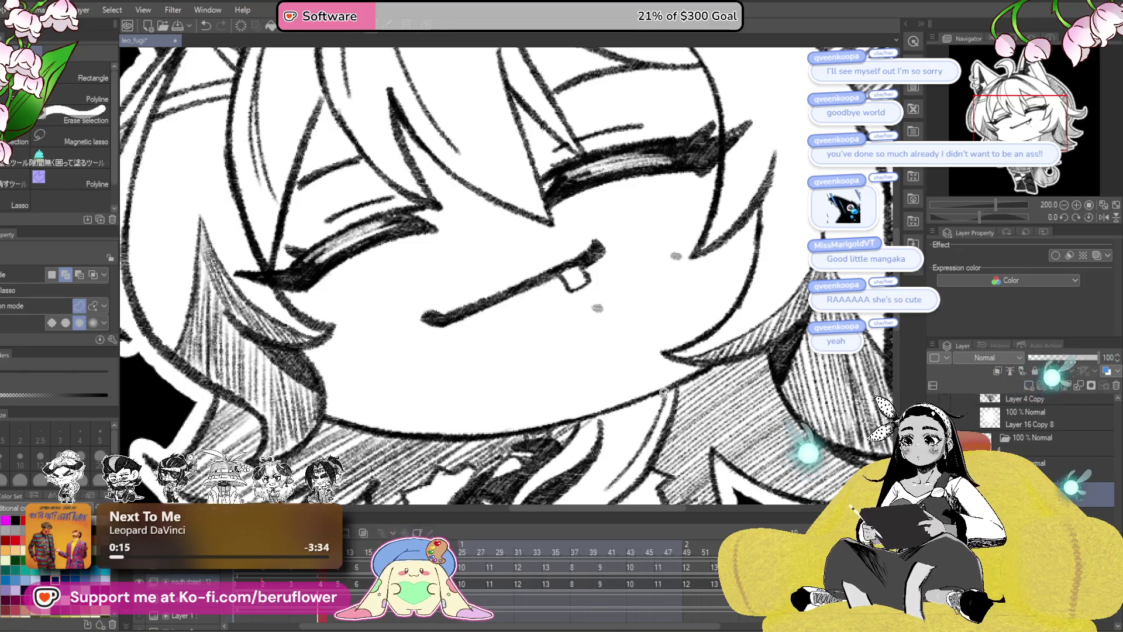
pyautogui.press('p')
pyautogui.press('p')
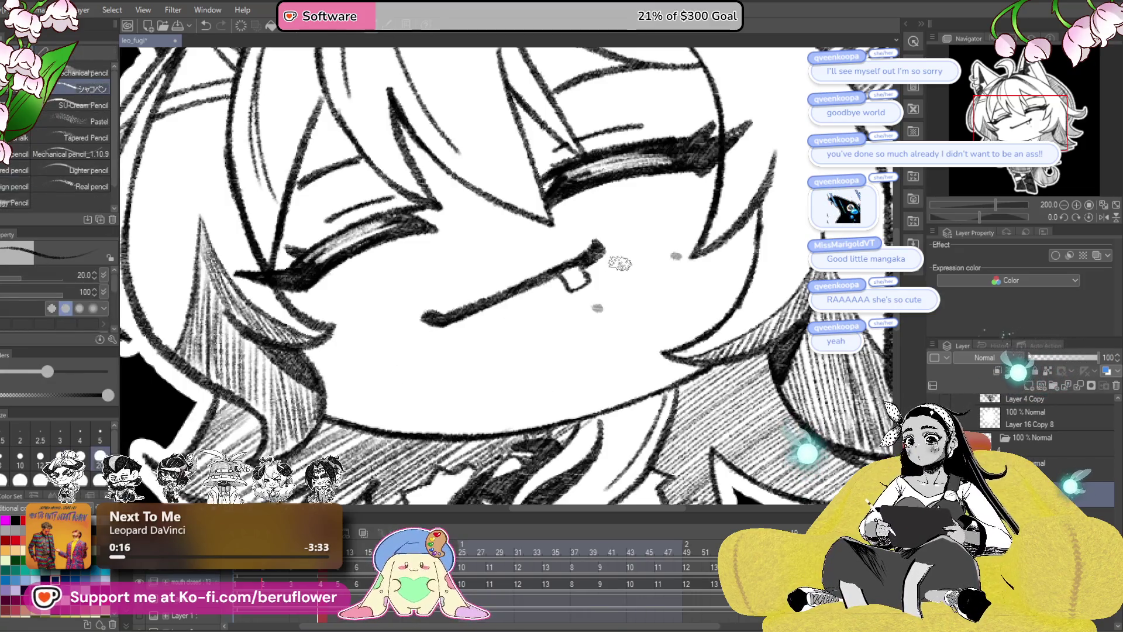
pyautogui.scroll(3, 628, 266)
pyautogui.click(532, 382)
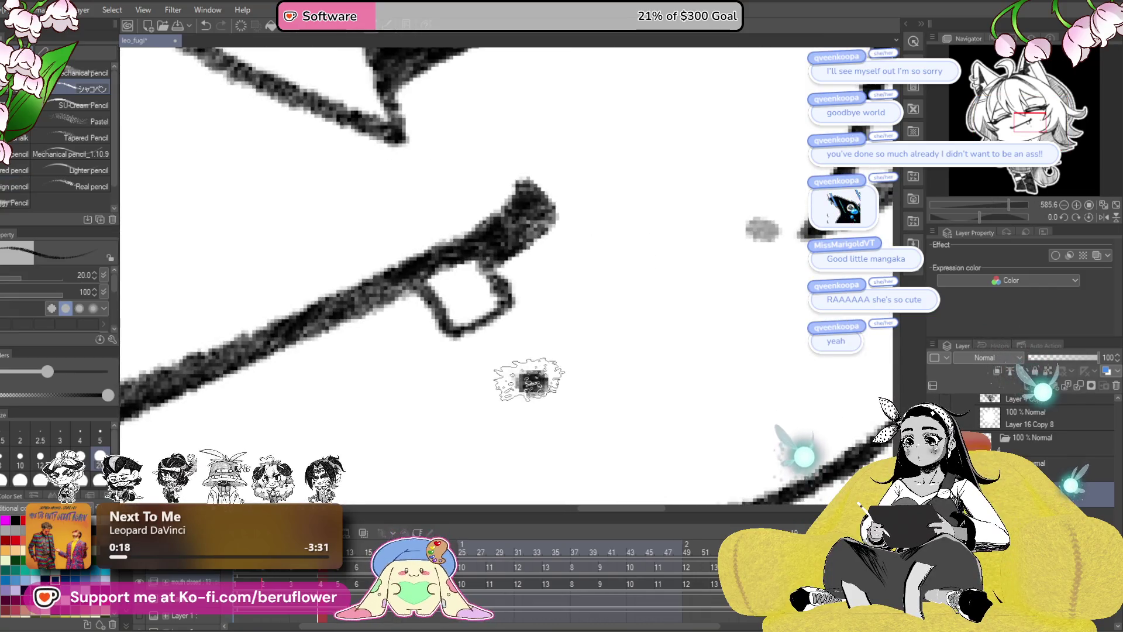
pyautogui.click(764, 230)
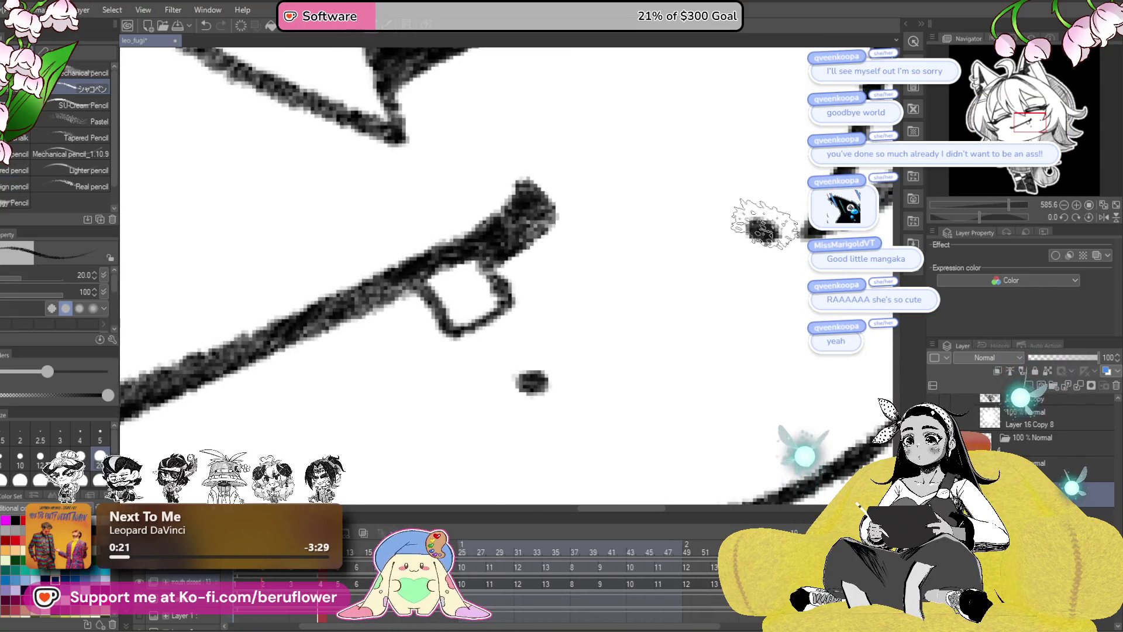
# - Darken both mouth moles, fade the mole layer to 44%, and add both moles to the next cel
pyautogui.scroll(-5, 763, 228)
pyautogui.scroll(1, 765, 227)
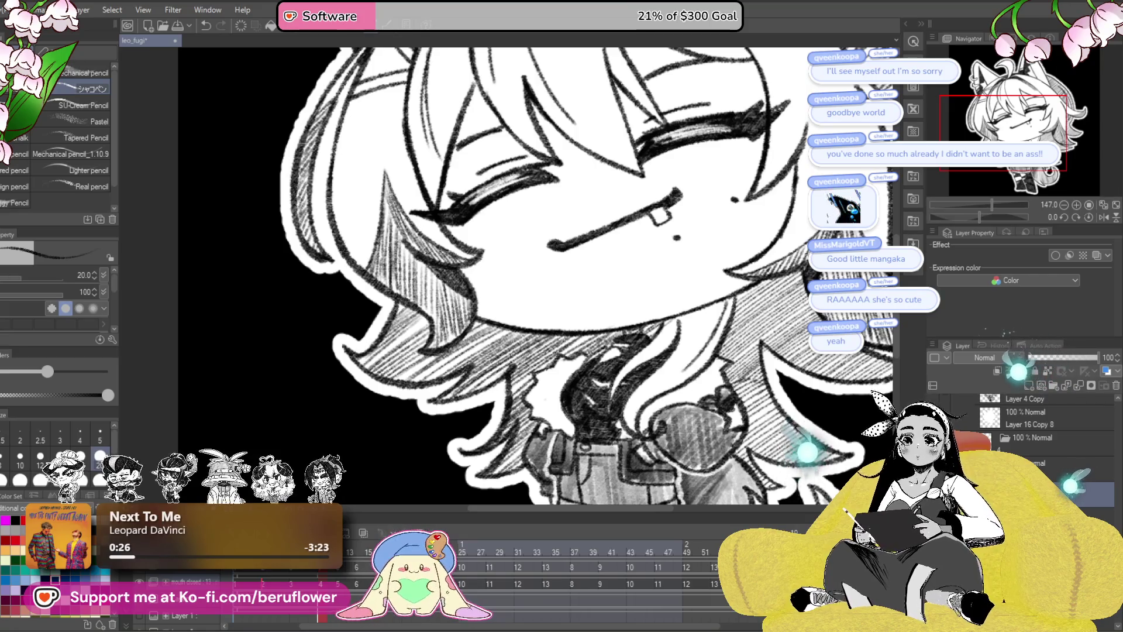
pyautogui.click(734, 198)
pyautogui.click(676, 236)
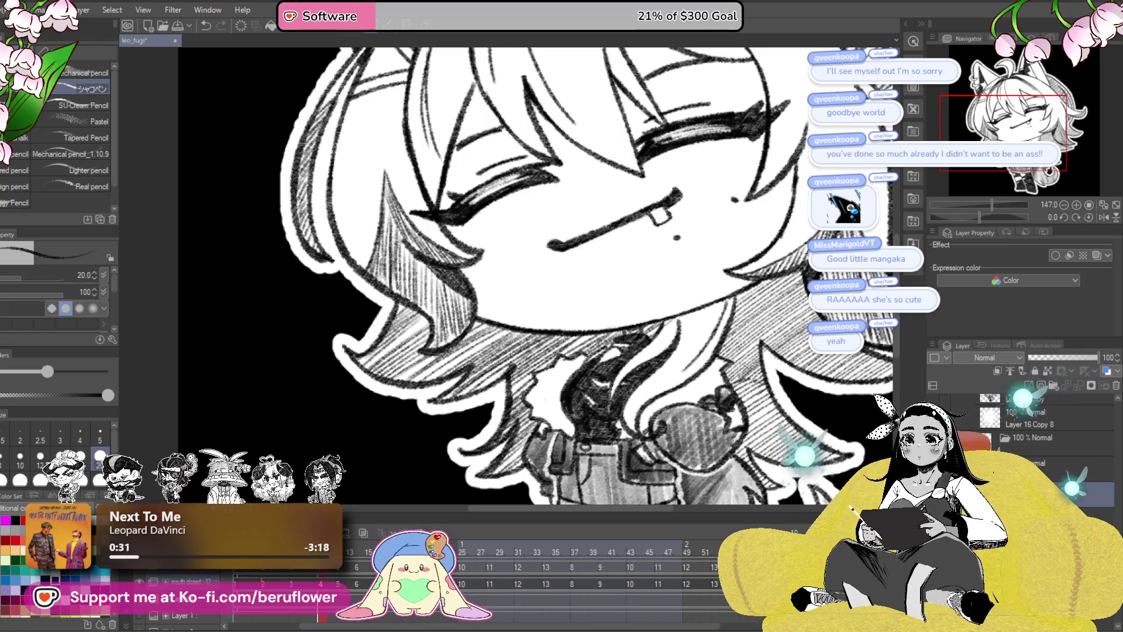
pyautogui.click(1065, 460)
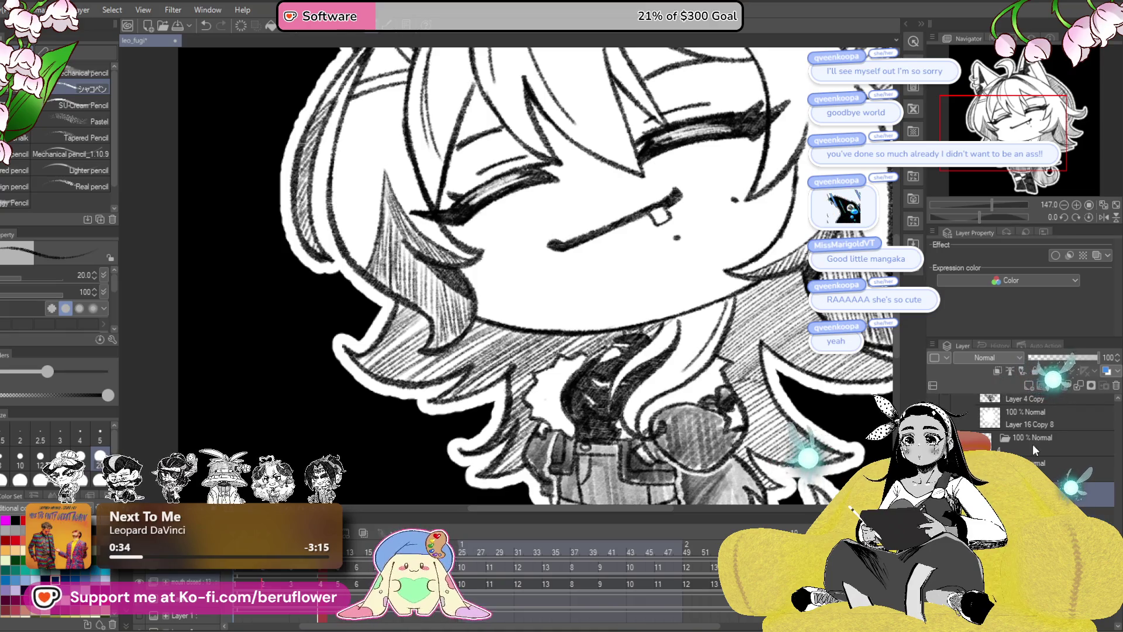
pyautogui.press('Right')
pyautogui.click(734, 200)
pyautogui.click(677, 237)
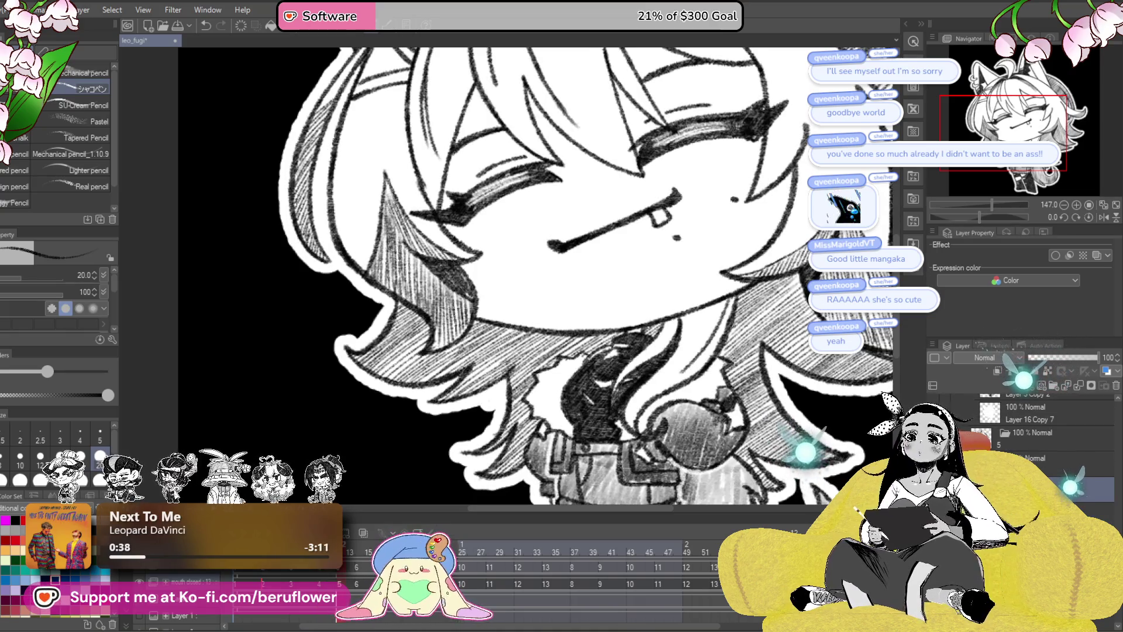
# - Set the mole guide layer to 45% opacity, centre the mouth, and select the layer above
pyautogui.click(1060, 357)
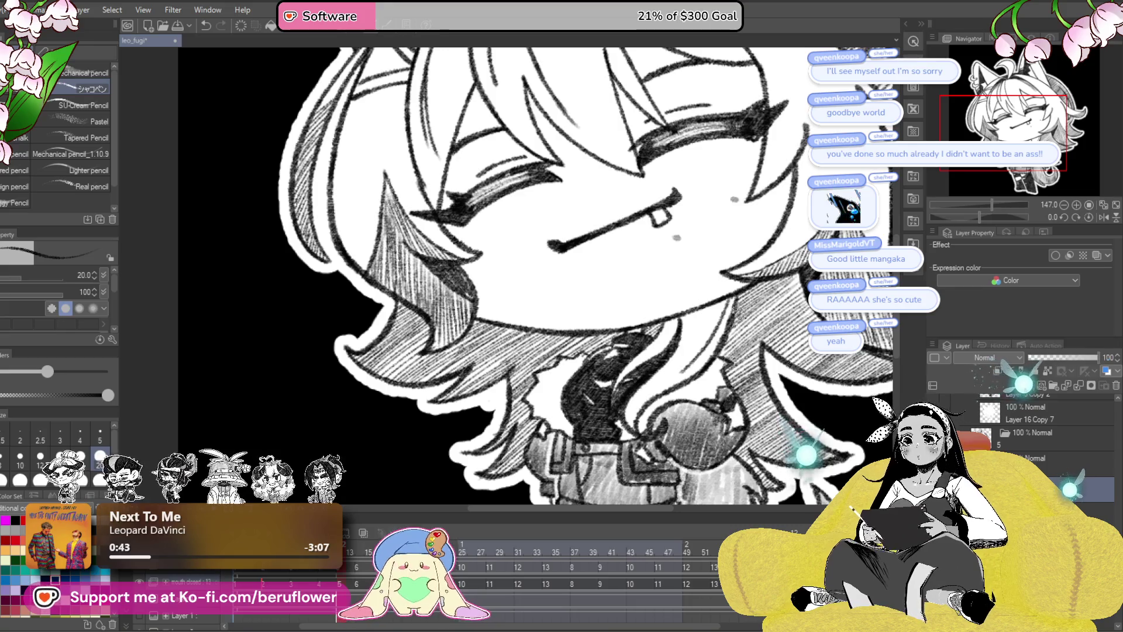
pyautogui.scroll(2, 707, 234)
pyautogui.scroll(3, 707, 233)
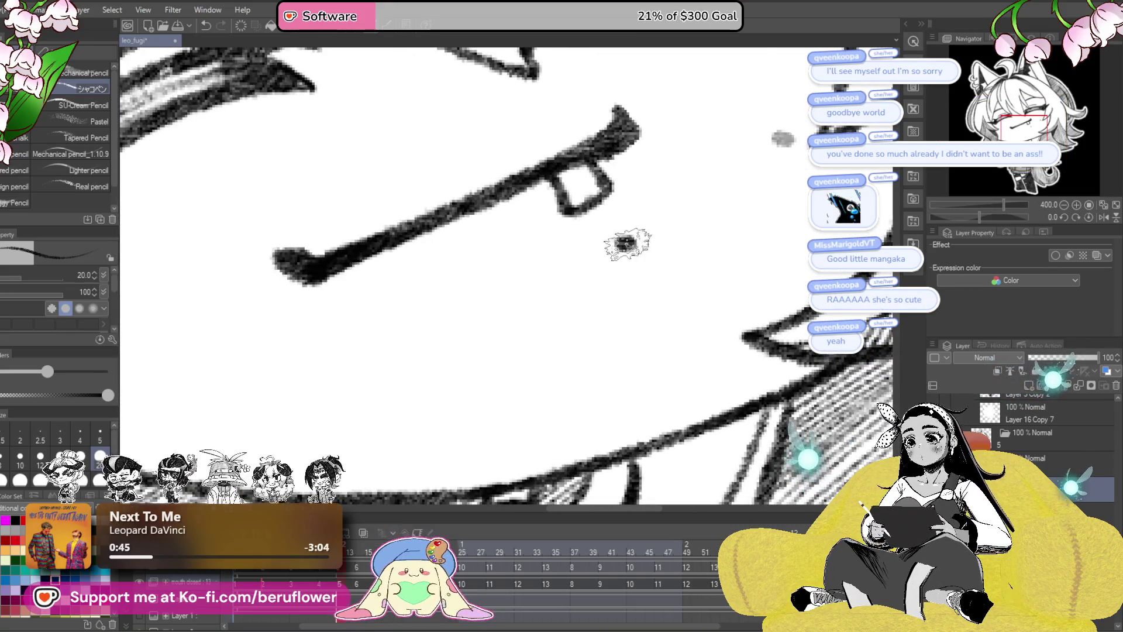
pyautogui.moveTo(783, 138); pyautogui.dragTo(748, 226)
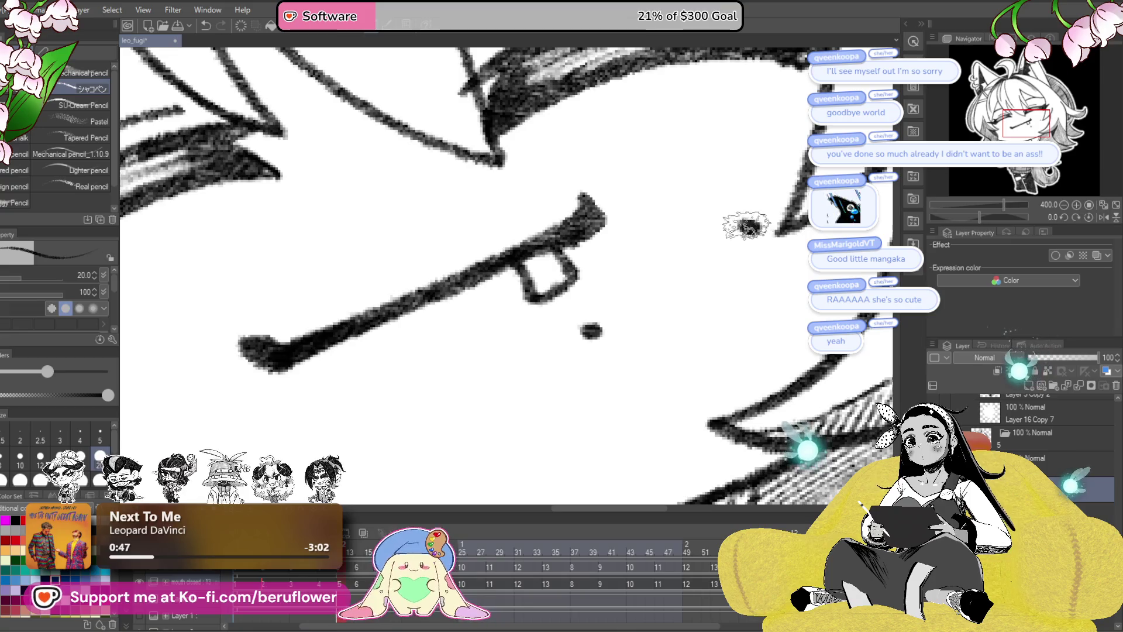
pyautogui.scroll(-2, 692, 332)
pyautogui.scroll(-1, 691, 333)
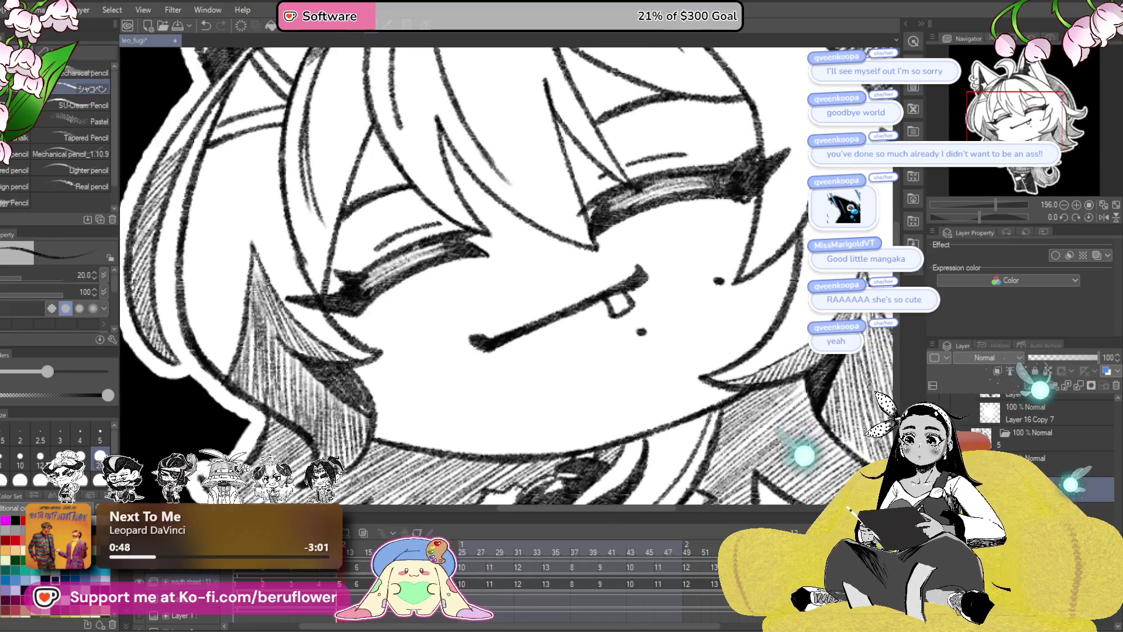
pyautogui.click(1059, 358)
pyautogui.click(1088, 489)
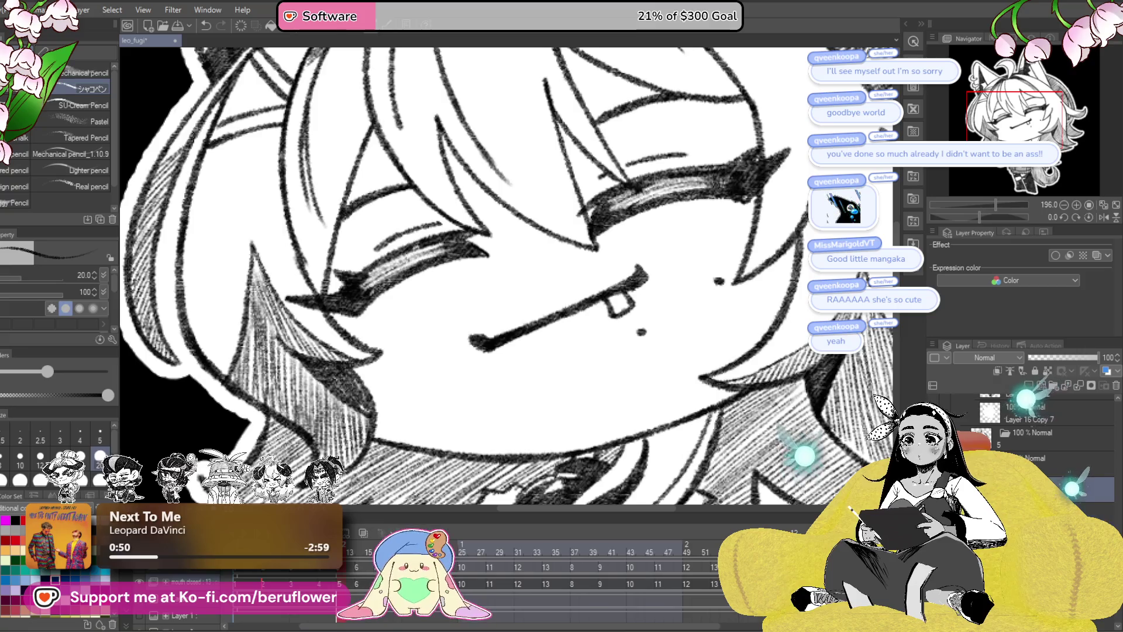
# - On the open-eyed frame, dot moles beside and below the mouth, undoing an accidental layer delete
pyautogui.press('Right')
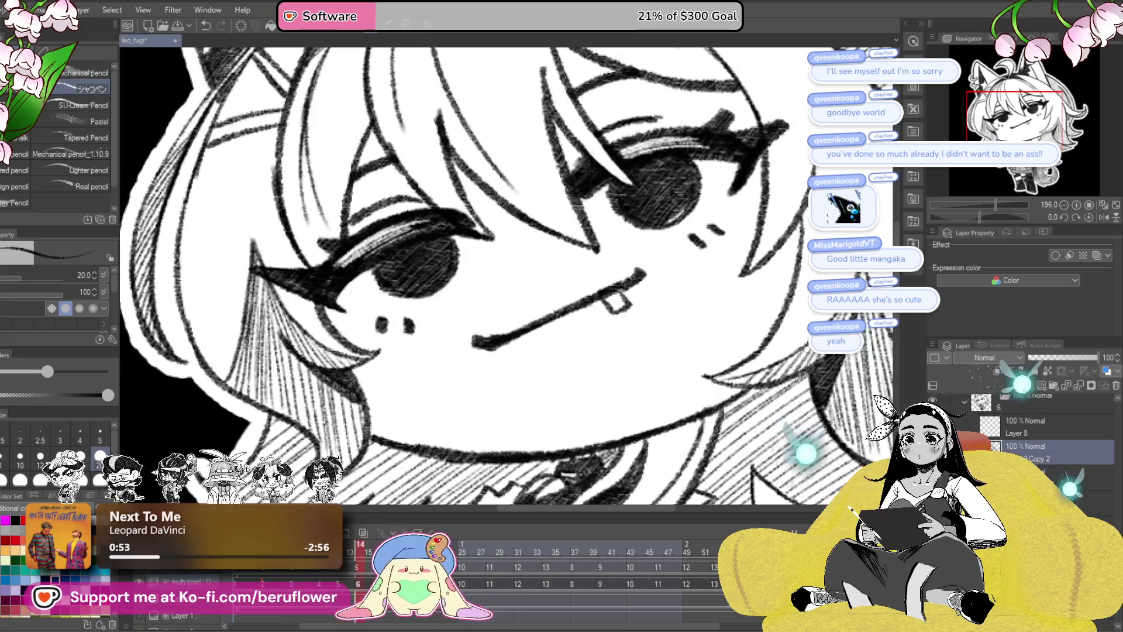
pyautogui.click(719, 280)
pyautogui.click(641, 331)
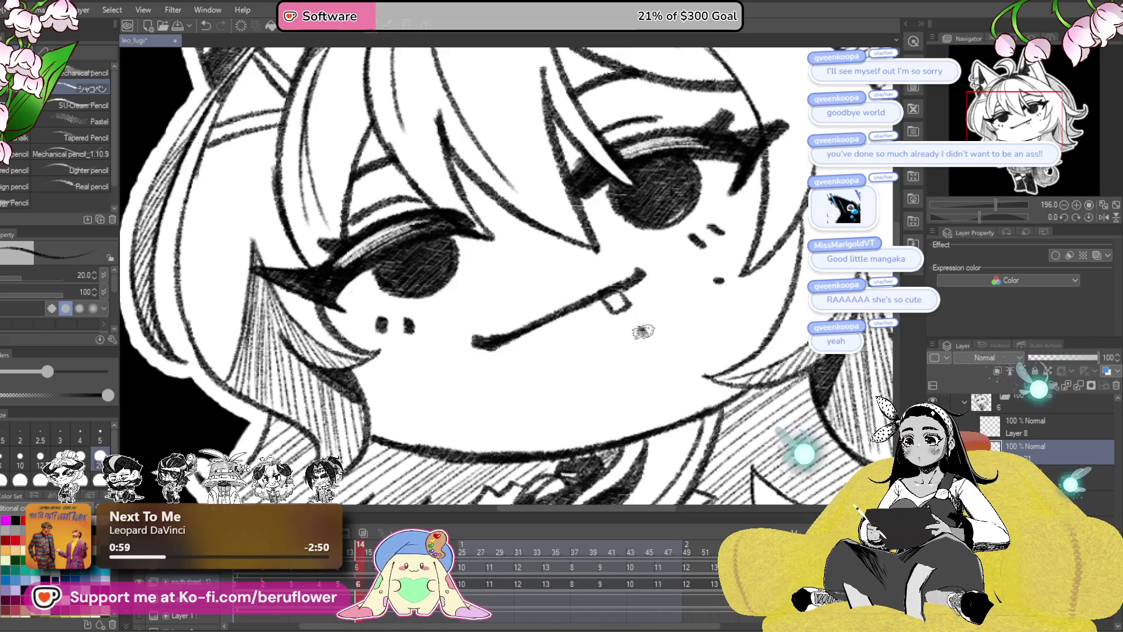
pyautogui.click(1053, 477)
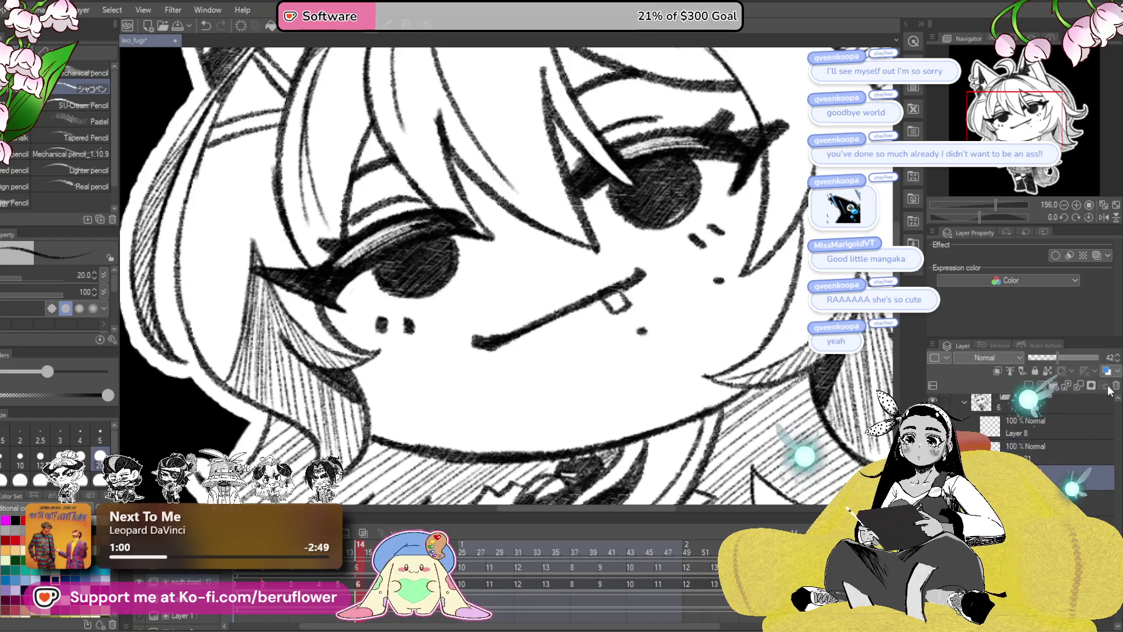
pyautogui.click(1115, 387)
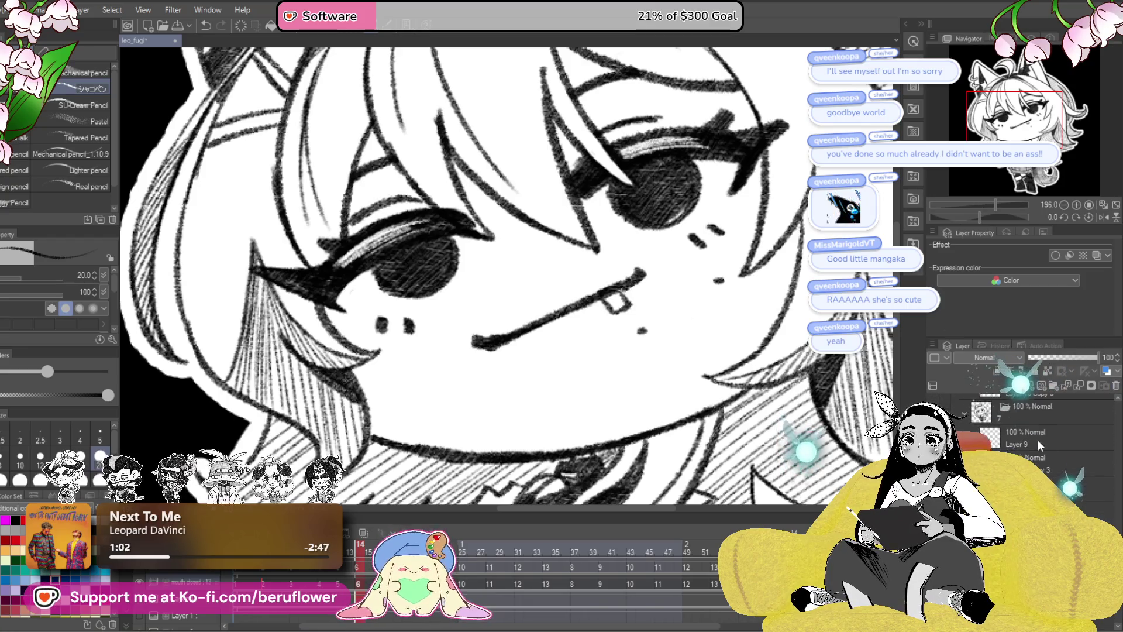
pyautogui.hotkey('ctrl', 'z')
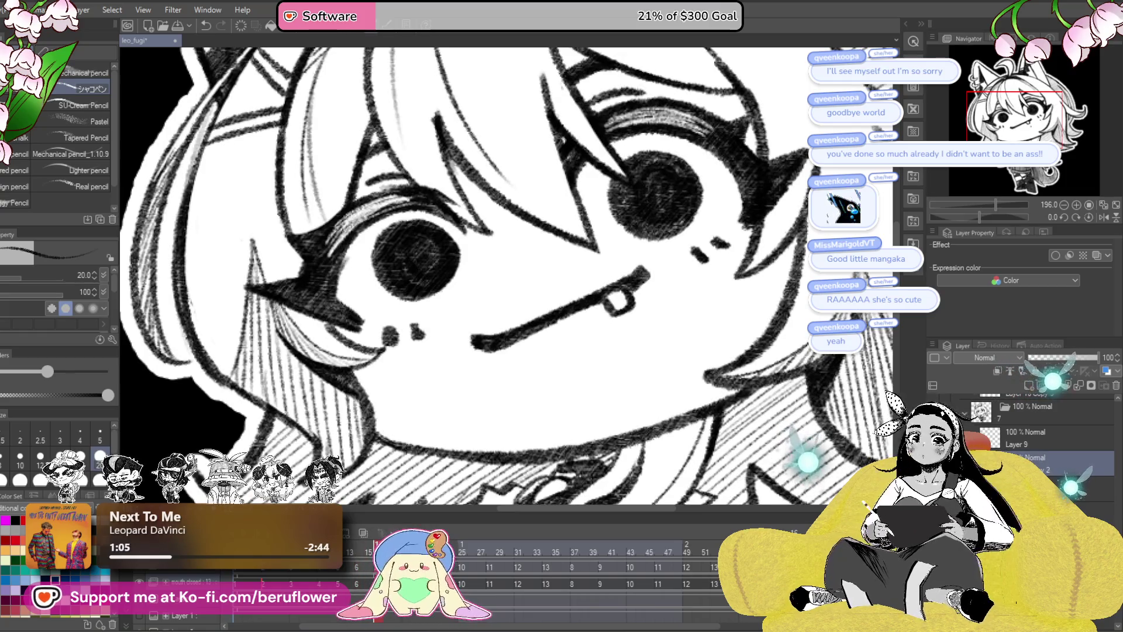
# - Set the facial dots to 66% opacity, select the layer below, and move two cels forward
pyautogui.moveTo(1084, 355); pyautogui.dragTo(1074, 357)
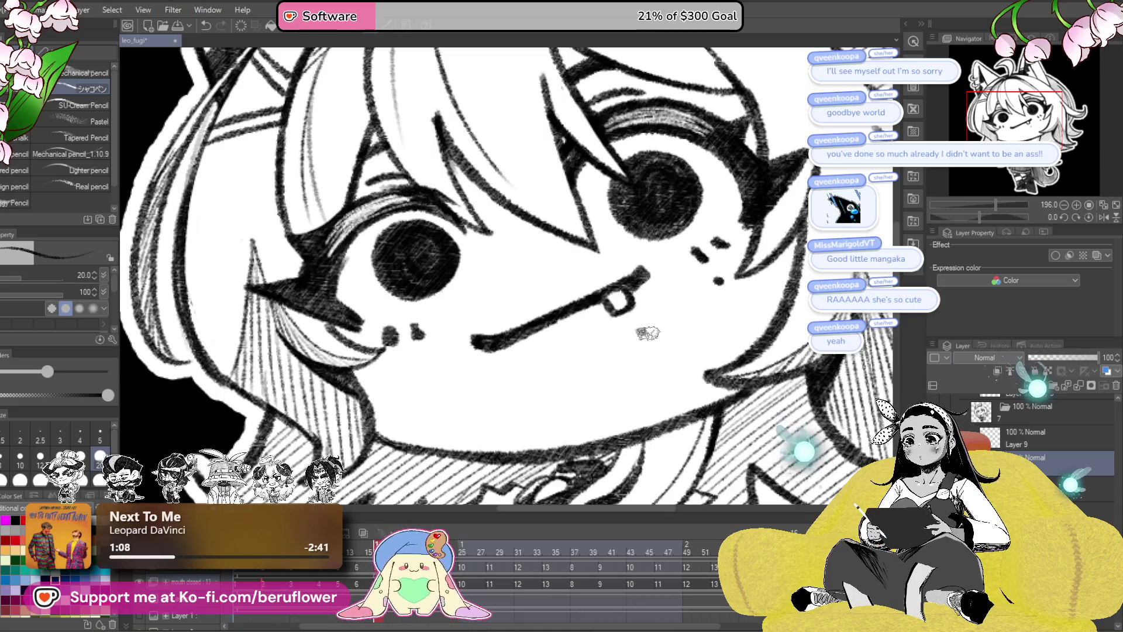
pyautogui.click(1035, 489)
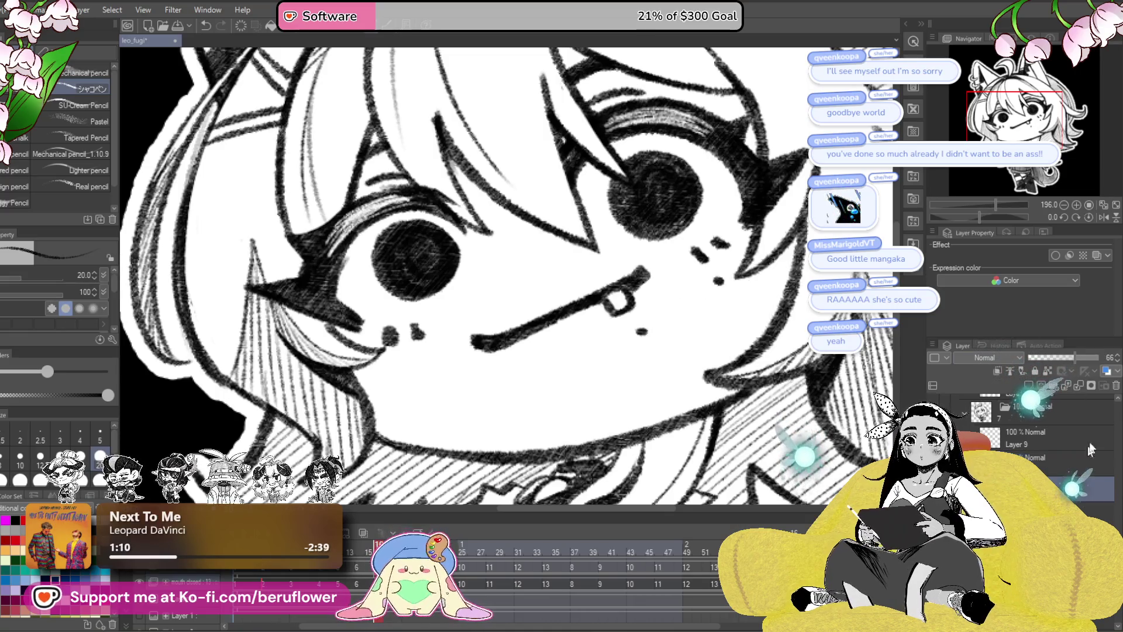
pyautogui.press('Right')
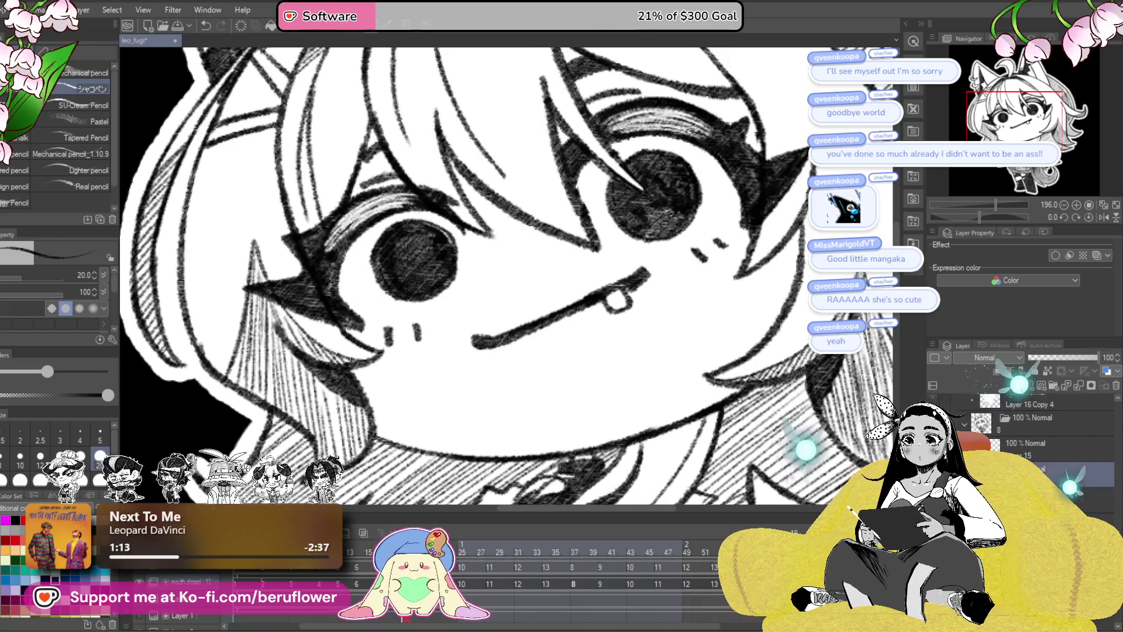
pyautogui.press('Right')
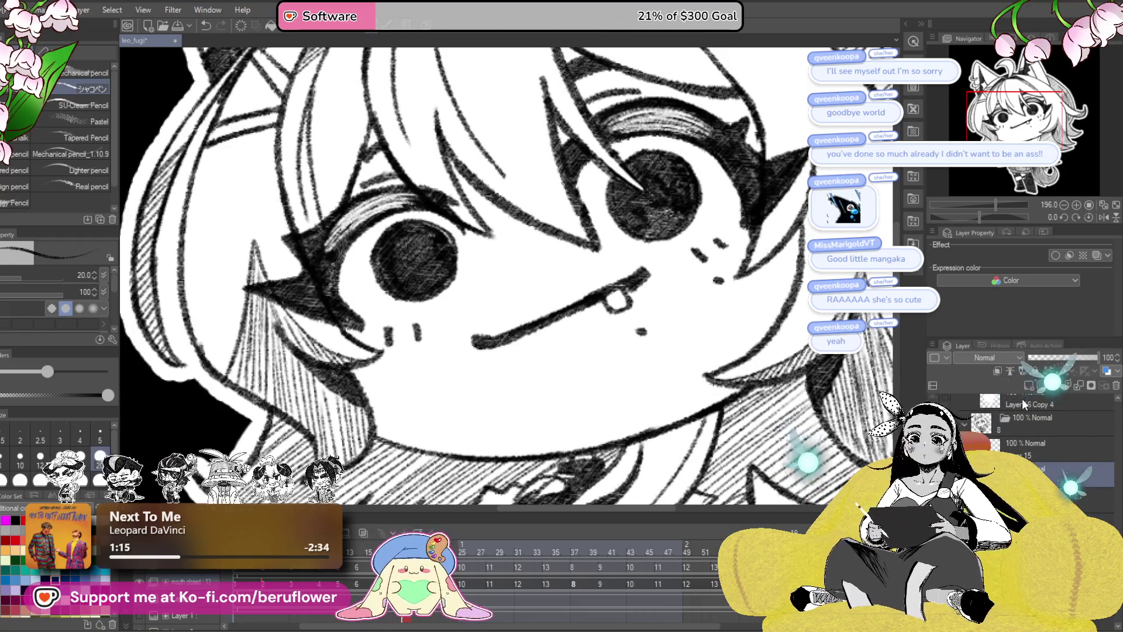
pyautogui.click(1056, 357)
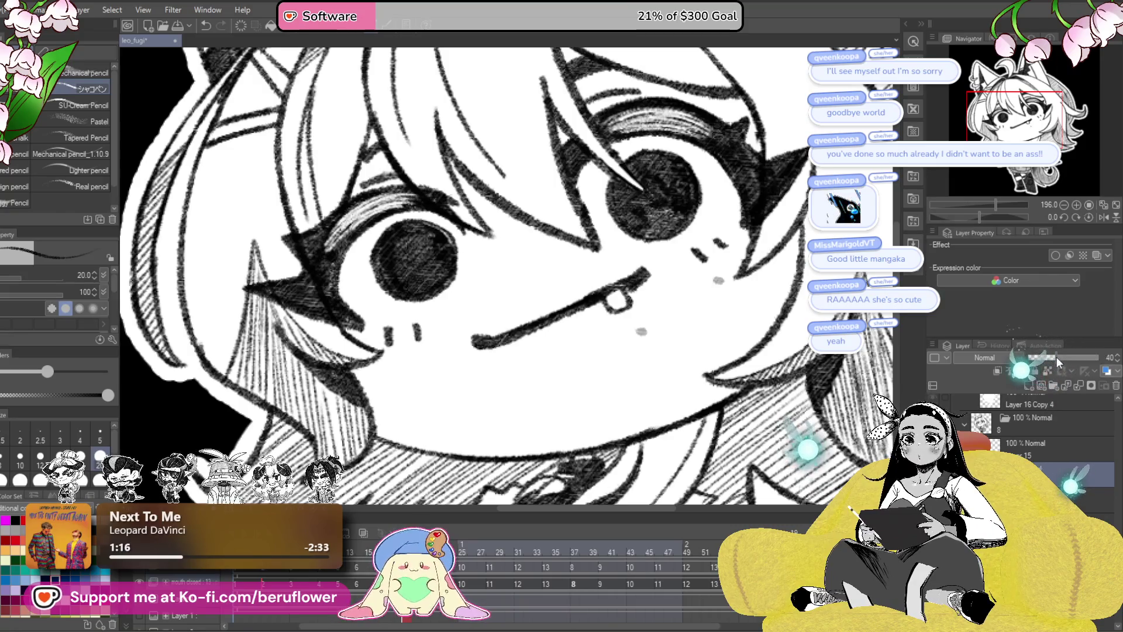
pyautogui.hotkey('ctrl', 'z')
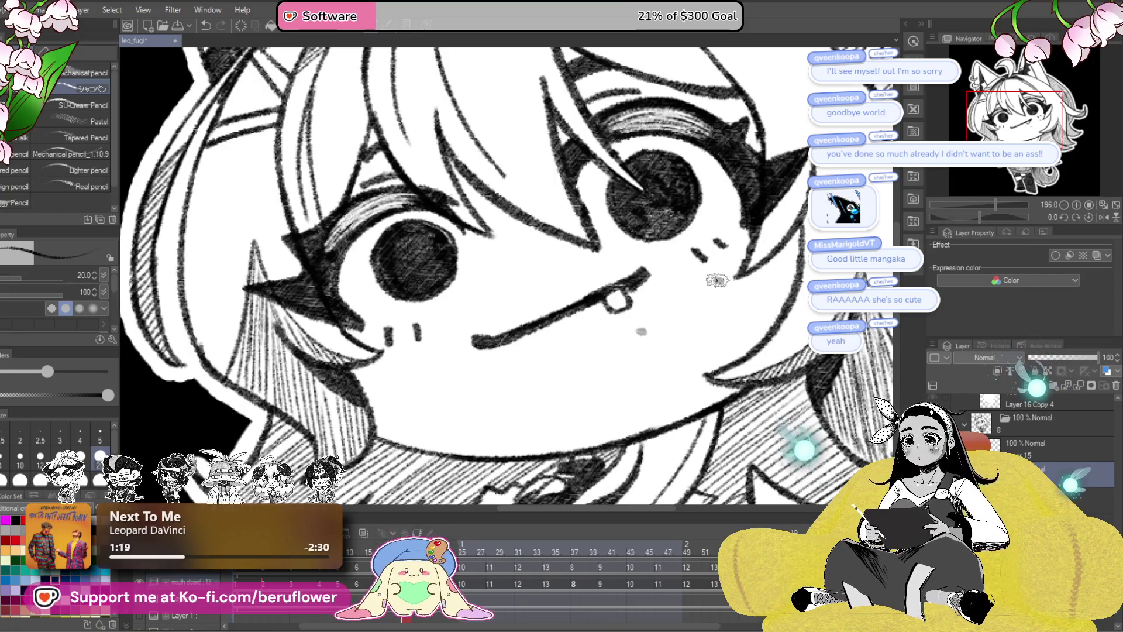
# - Ink the mole below the mouth solid, restore full opacity, and advance to cel 9
pyautogui.click(639, 332)
pyautogui.click(1056, 357)
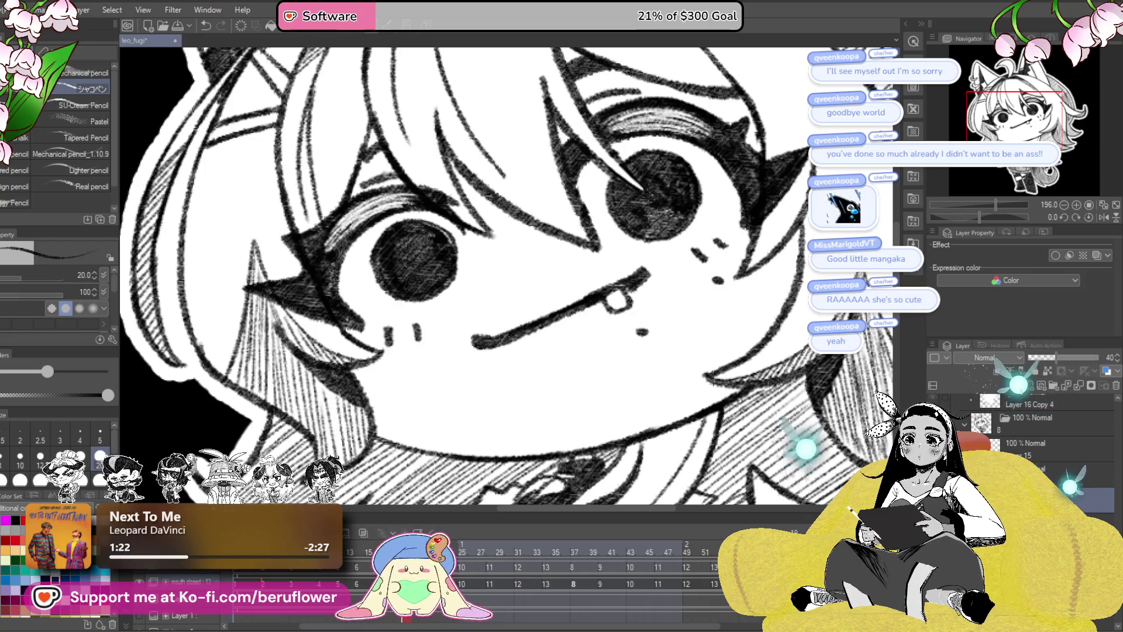
pyautogui.hotkey('ctrl', 'z')
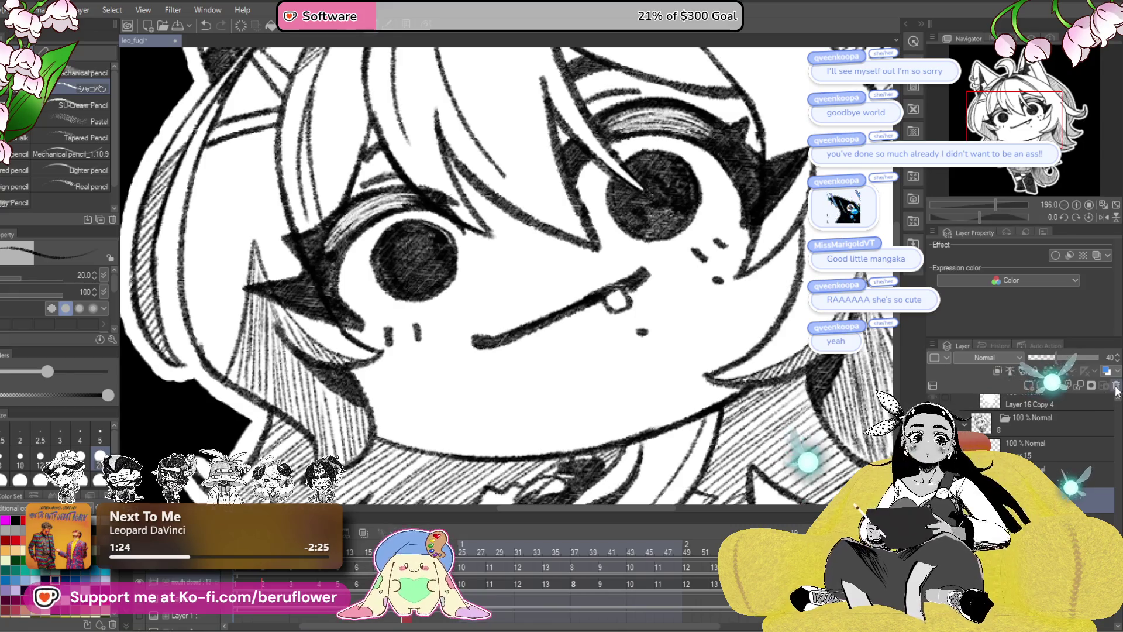
pyautogui.hotkey('ctrl', '.')
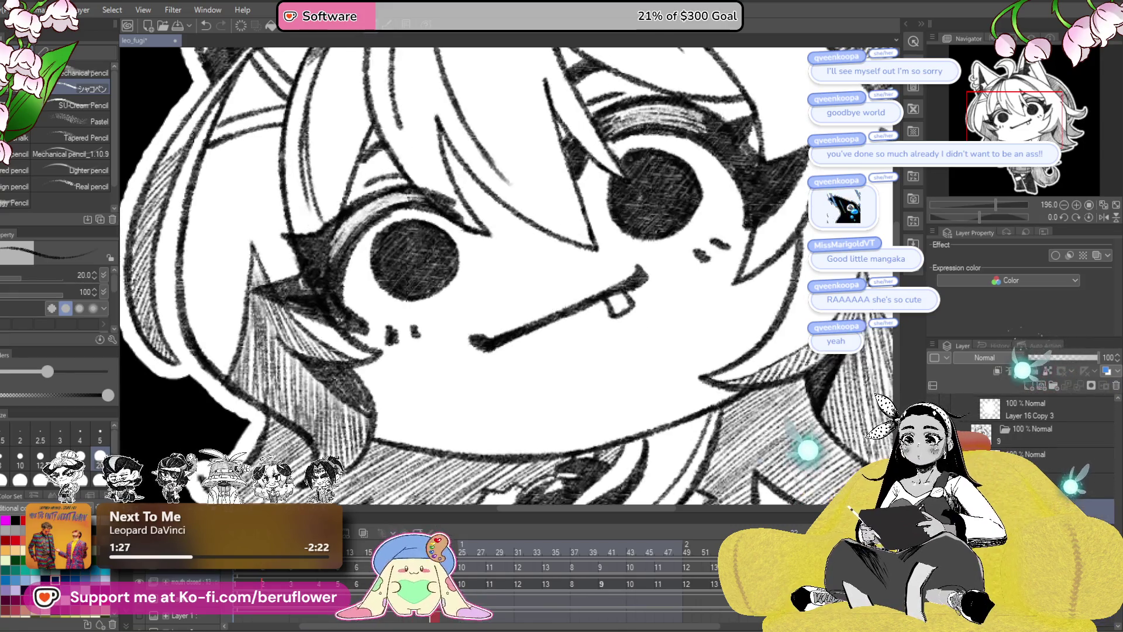
# - Ink dark cheek and mouth moles over faint guides on this cel and the frame-25 cel
pyautogui.click(1056, 357)
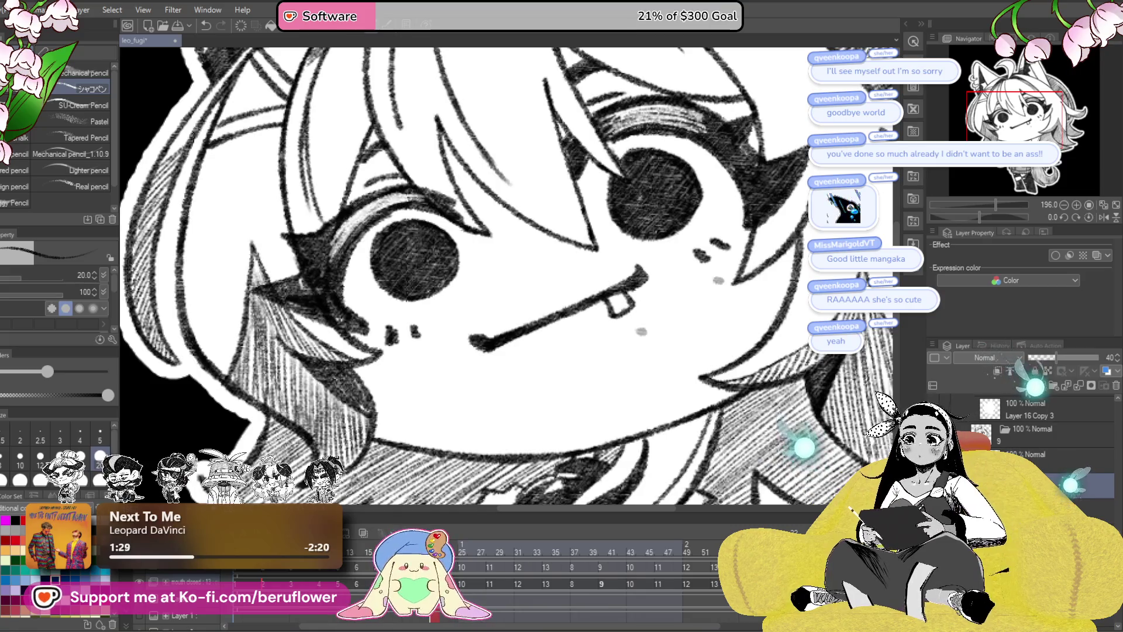
pyautogui.click(718, 280)
pyautogui.click(642, 331)
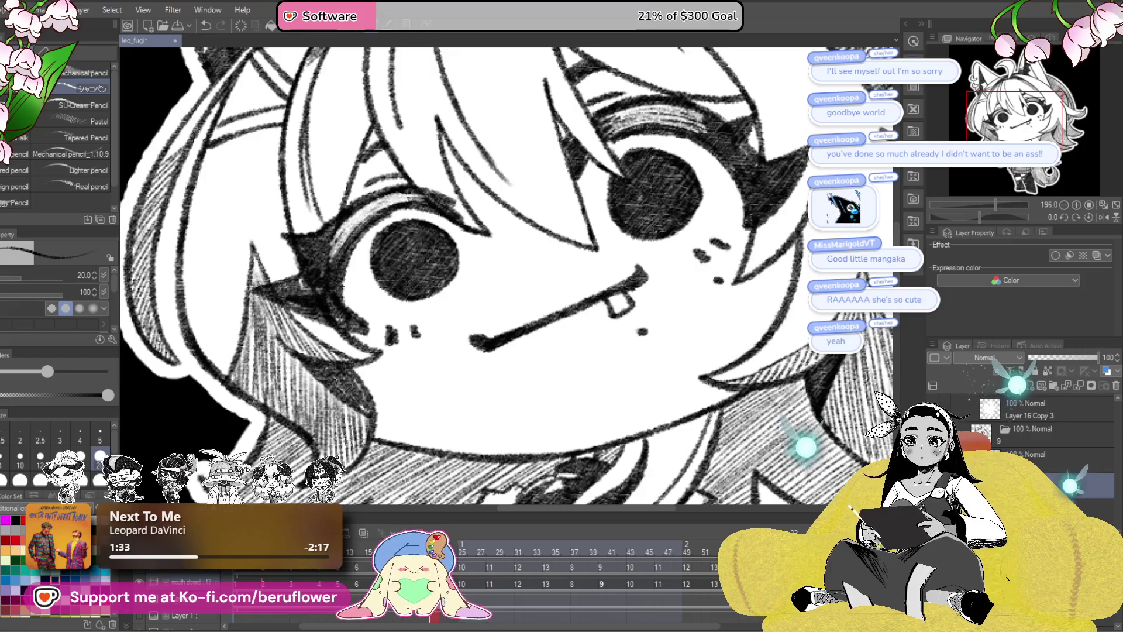
pyautogui.press('Right')
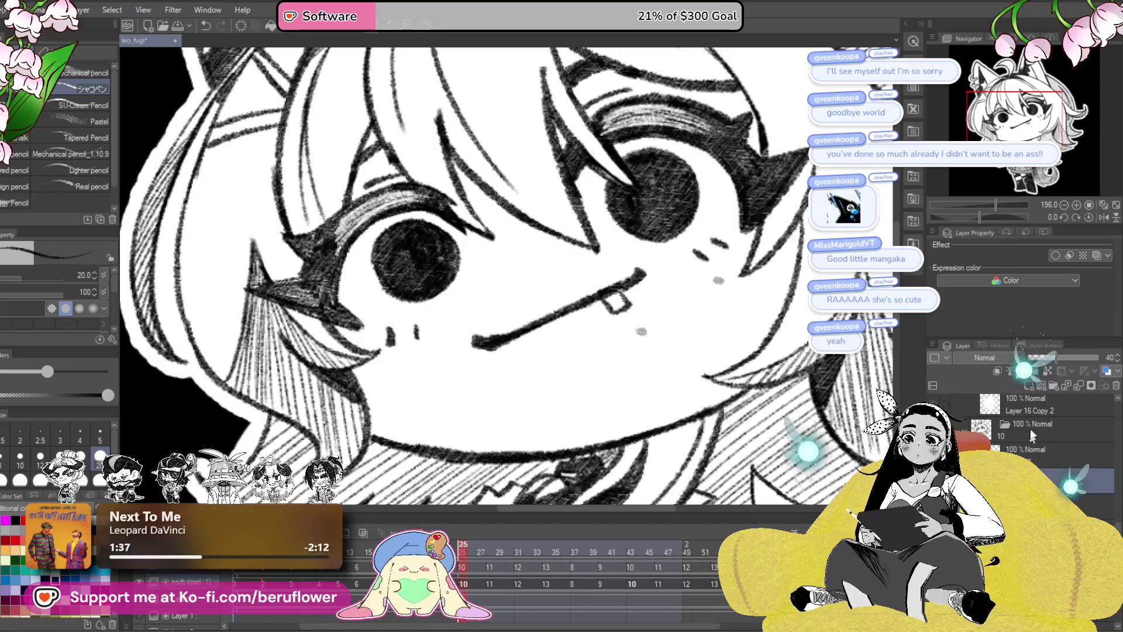
pyautogui.moveTo(1047, 358); pyautogui.dragTo(1098, 357)
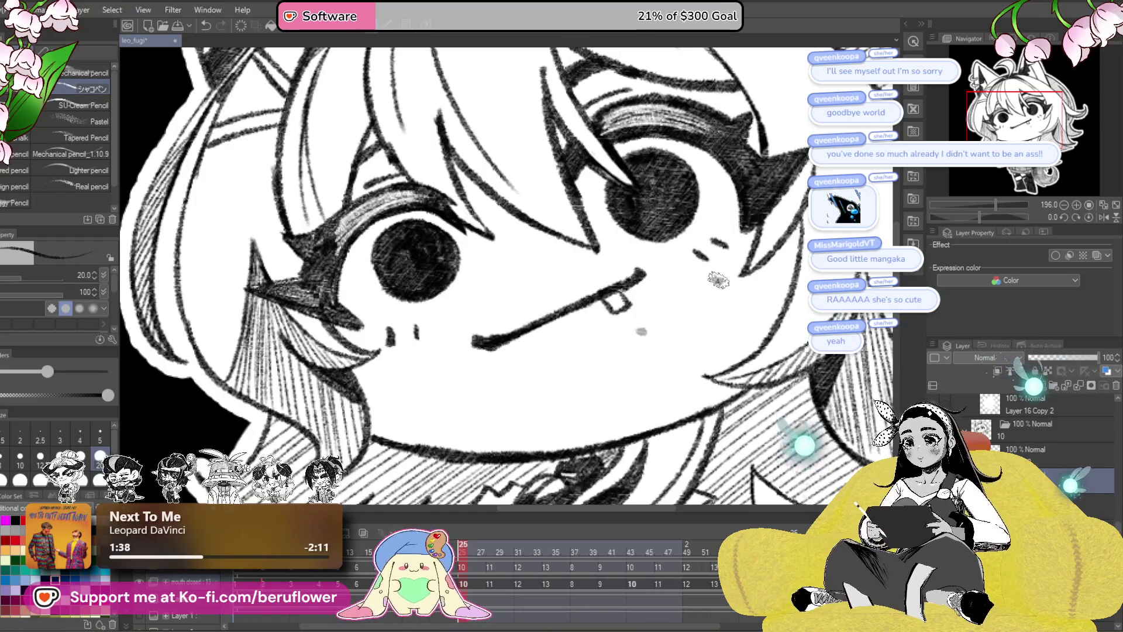
pyautogui.click(641, 331)
pyautogui.moveTo(1098, 358); pyautogui.dragTo(1056, 358)
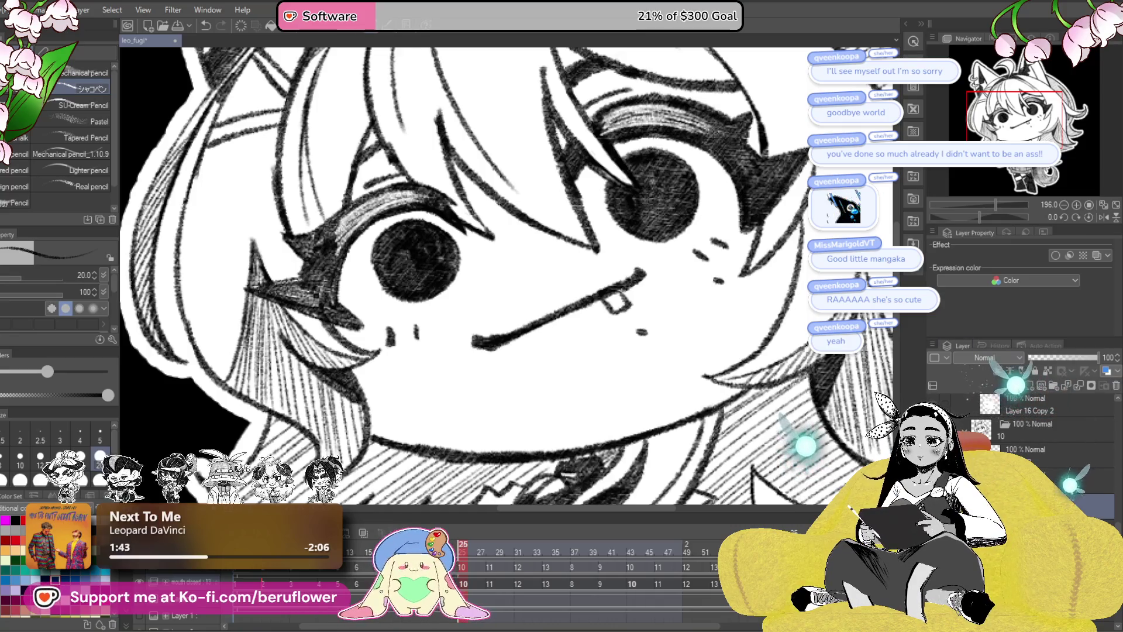
# - Ink the cheek and mouth moles on the frame-28 cel, then check frame 31
pyautogui.click(1032, 454)
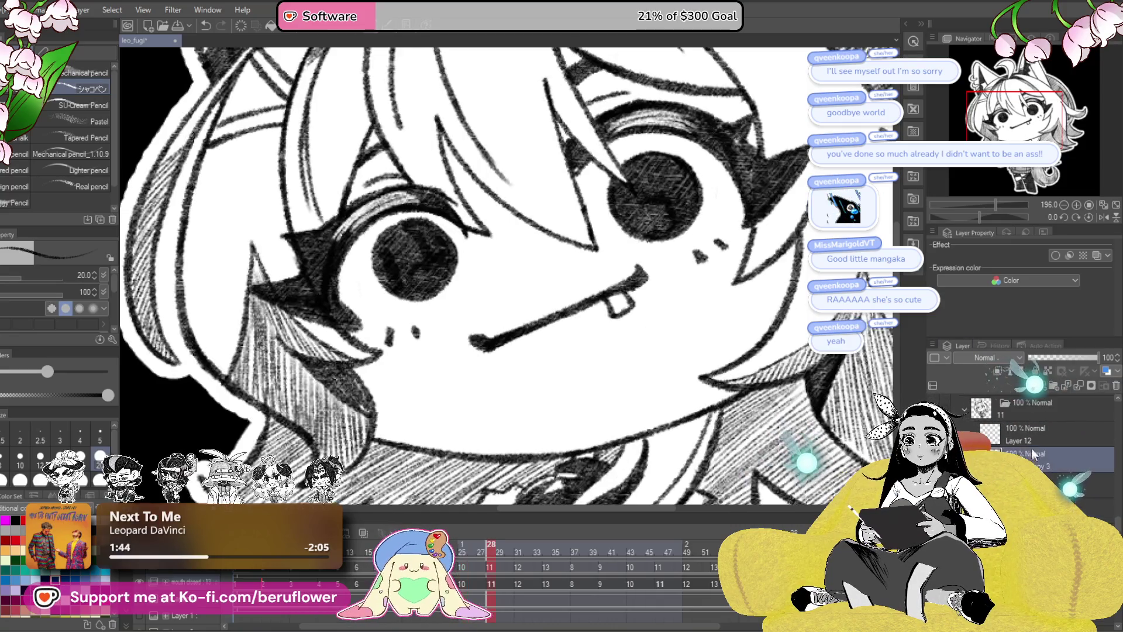
pyautogui.click(1032, 385)
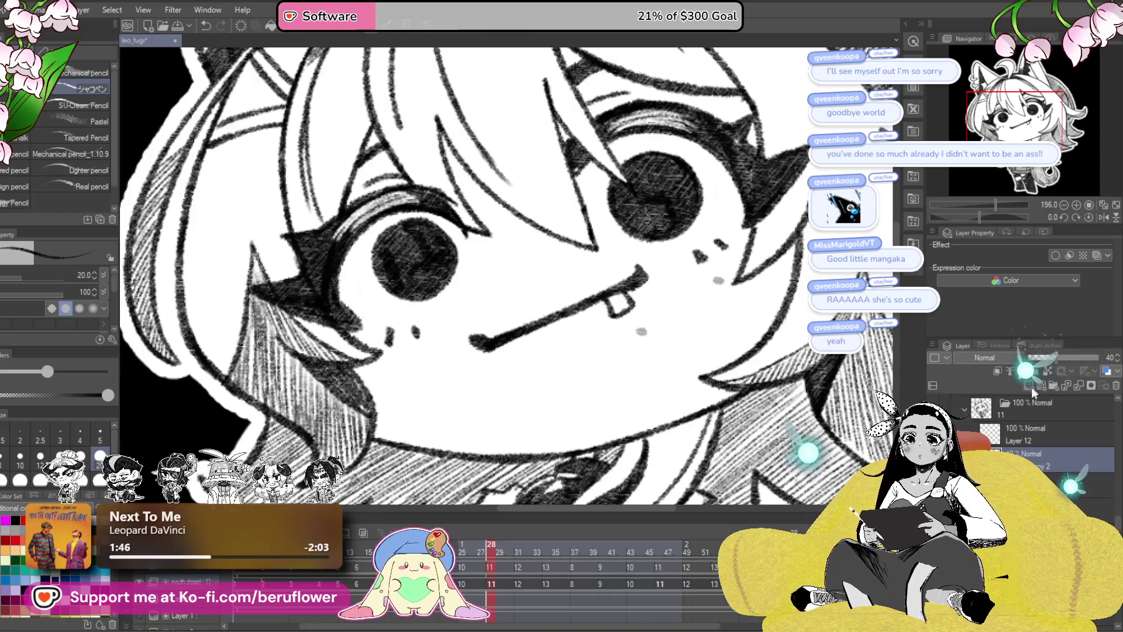
pyautogui.moveTo(710, 279); pyautogui.dragTo(725, 284)
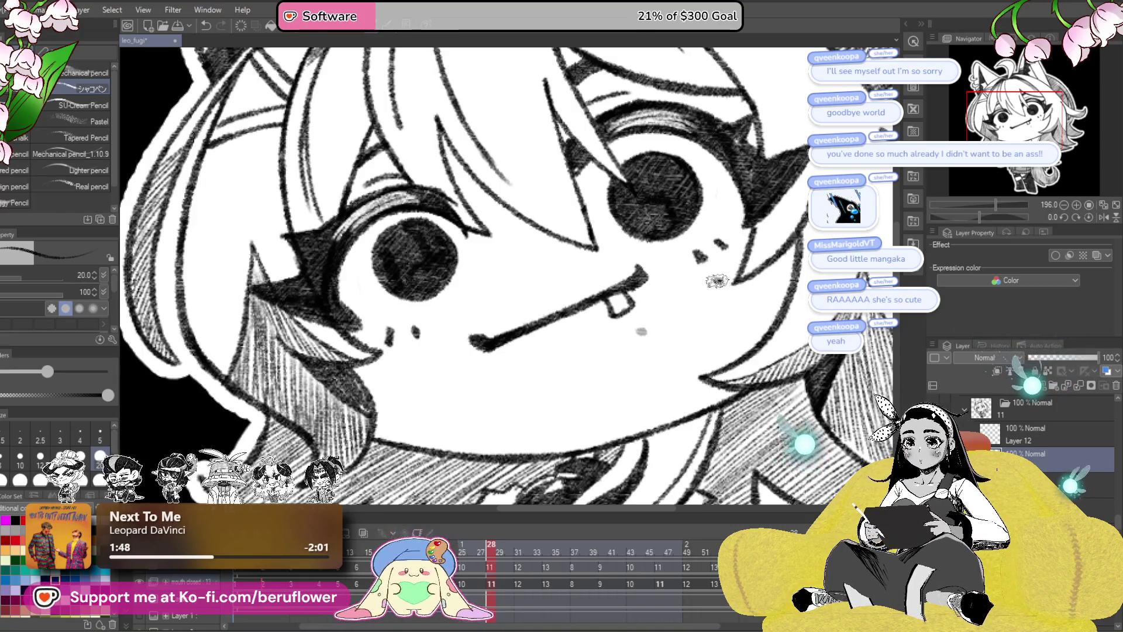
pyautogui.moveTo(639, 330); pyautogui.dragTo(644, 333)
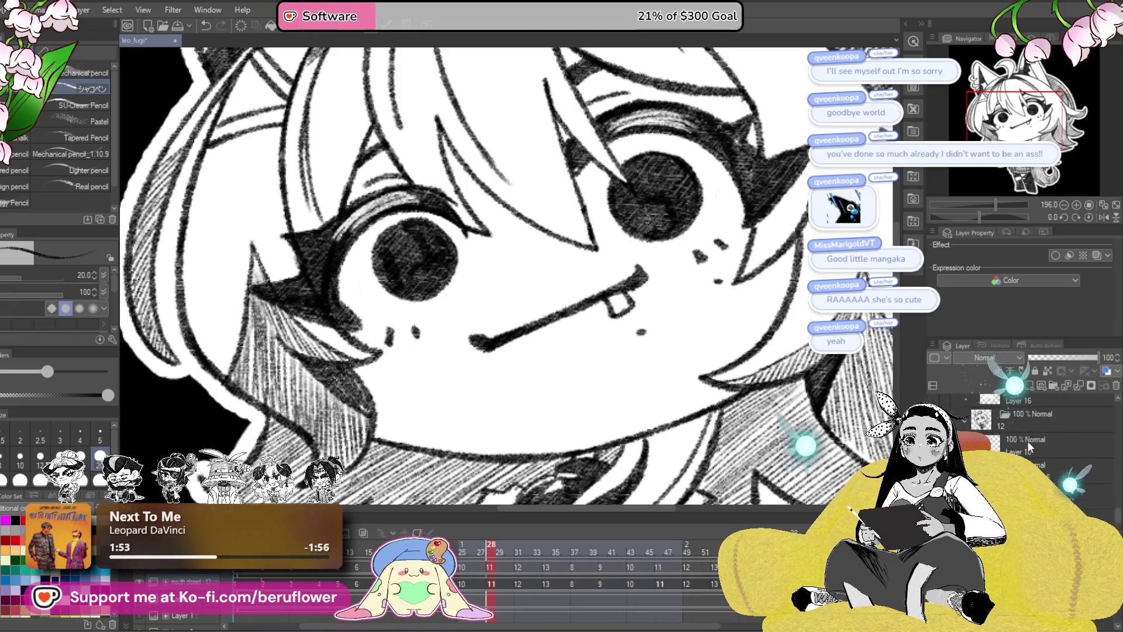
pyautogui.press('Right')
pyautogui.click(1056, 357)
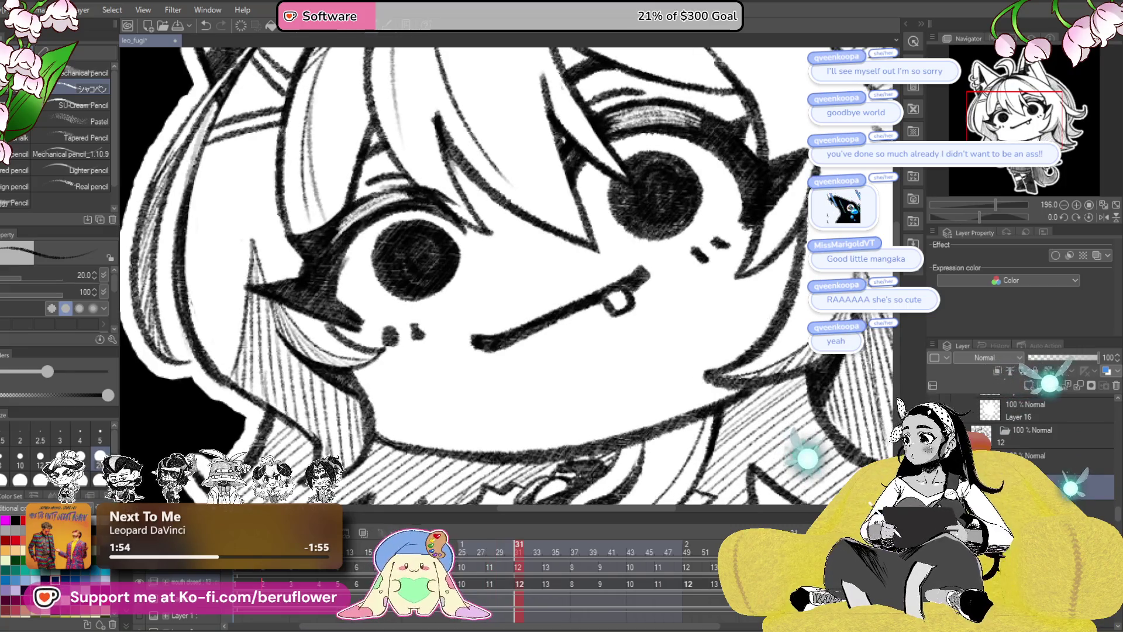
pyautogui.click(1097, 357)
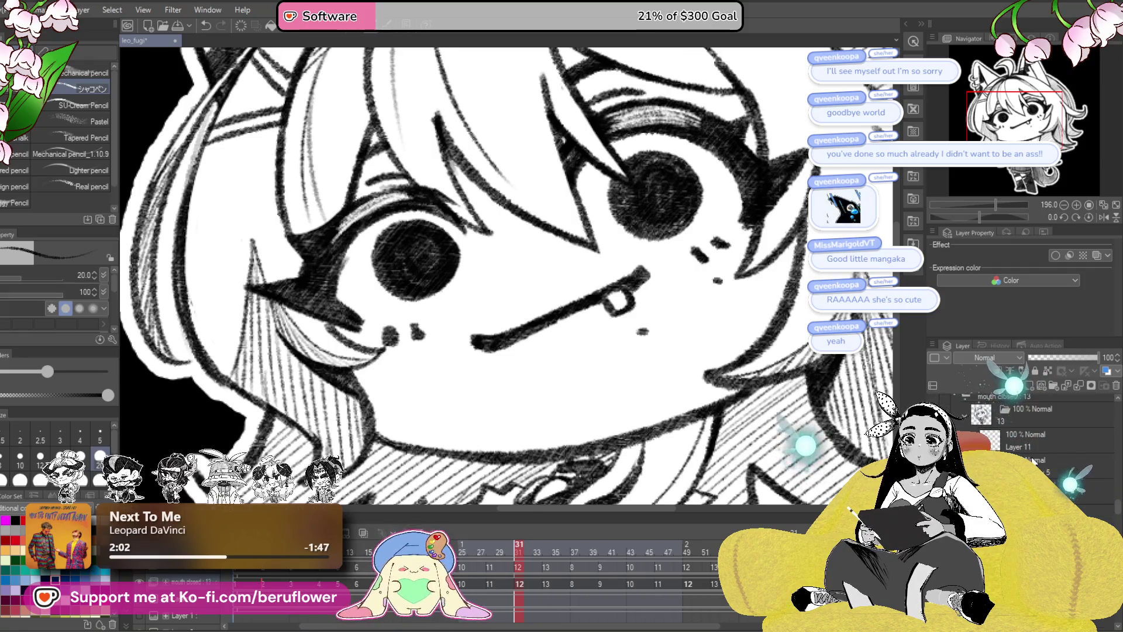
pyautogui.press('Right')
pyautogui.press('Right')
pyautogui.press('Right')
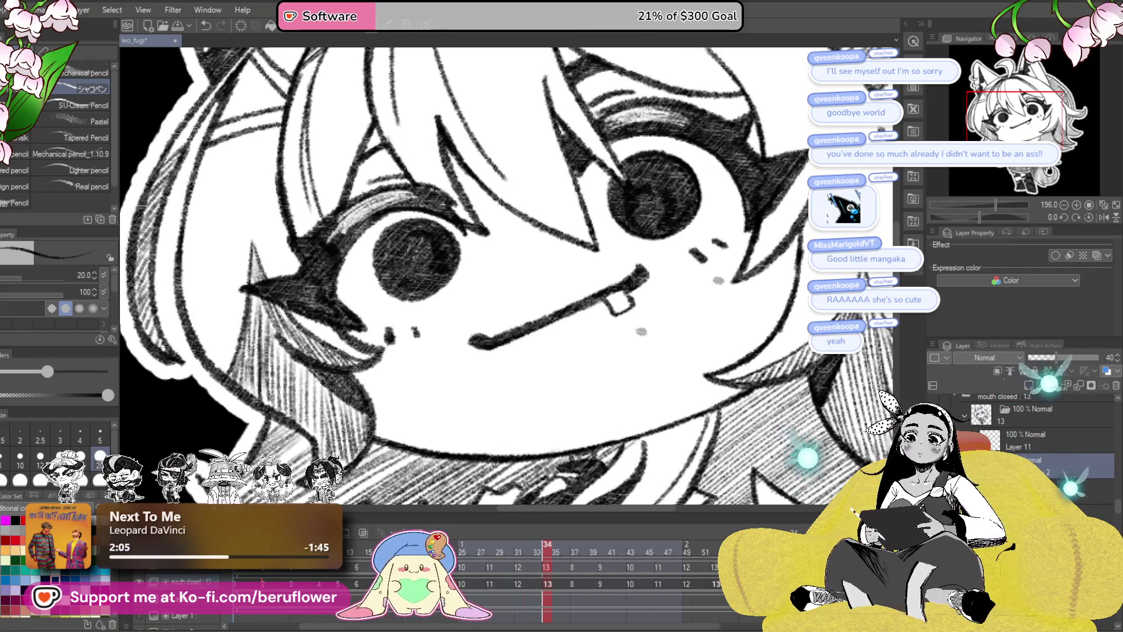
# - Darken the cheek mole on frame 34, check adjacent layers, and jump back to frame 2
pyautogui.click(715, 280)
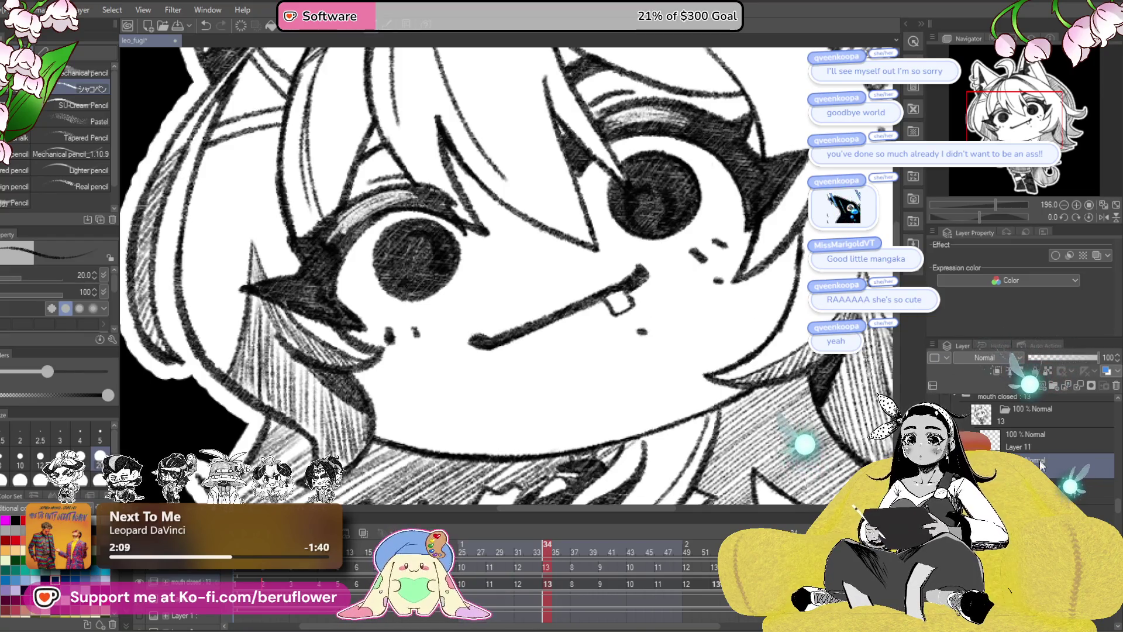
pyautogui.hotkey('alt', '[')
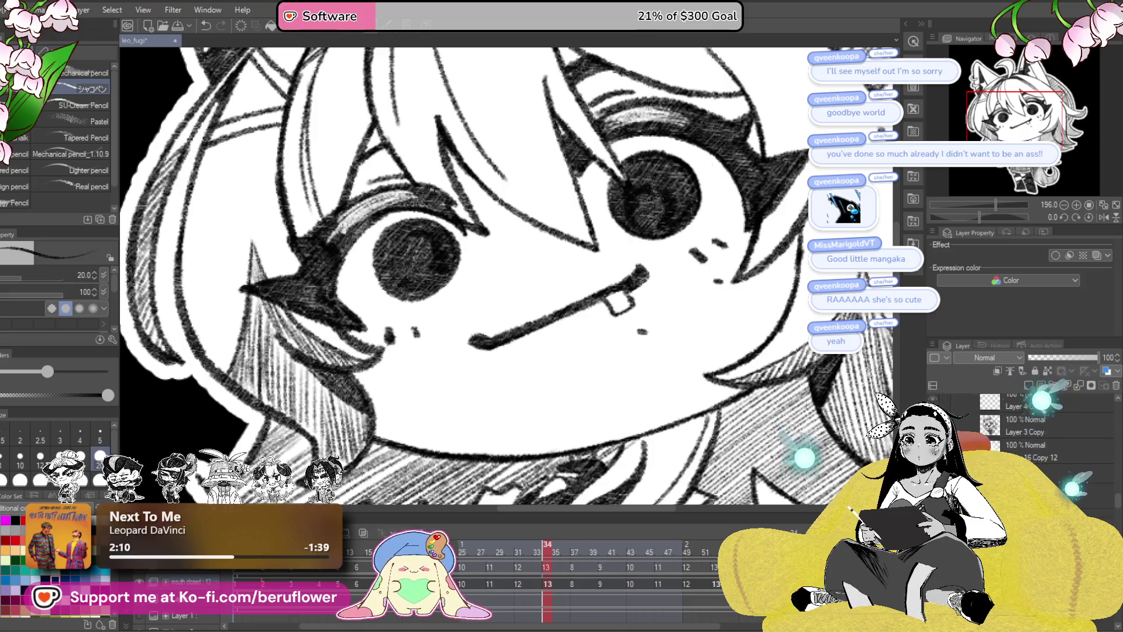
pyautogui.press('Left')
pyautogui.hotkey('alt', ']')
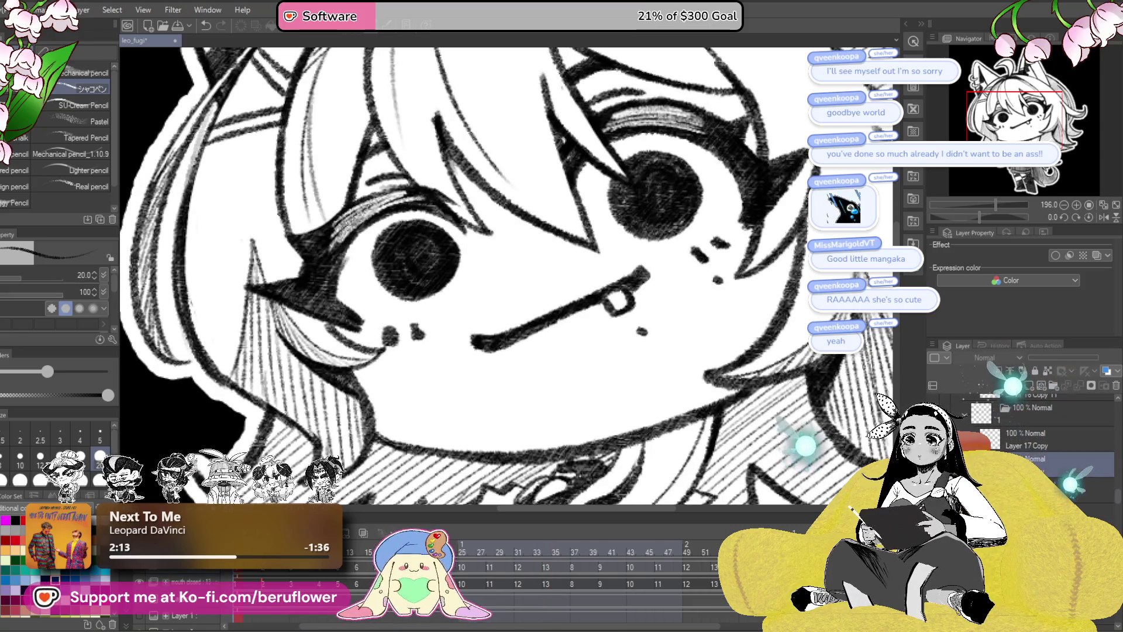
pyautogui.hotkey('alt', '[')
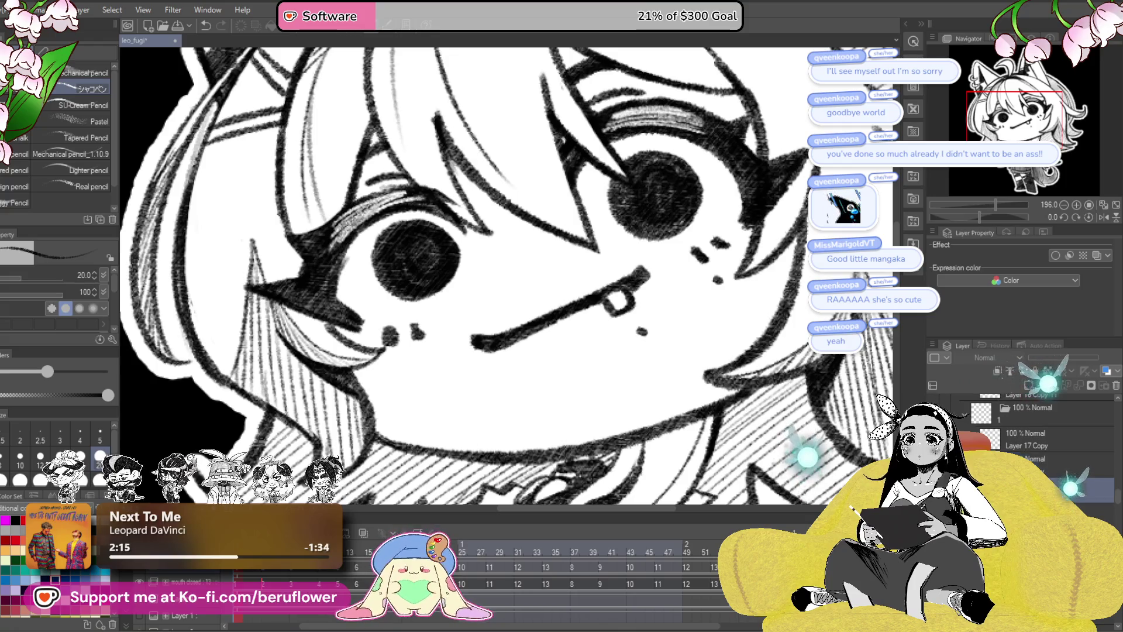
pyautogui.press('Right')
pyautogui.hotkey('alt', ']')
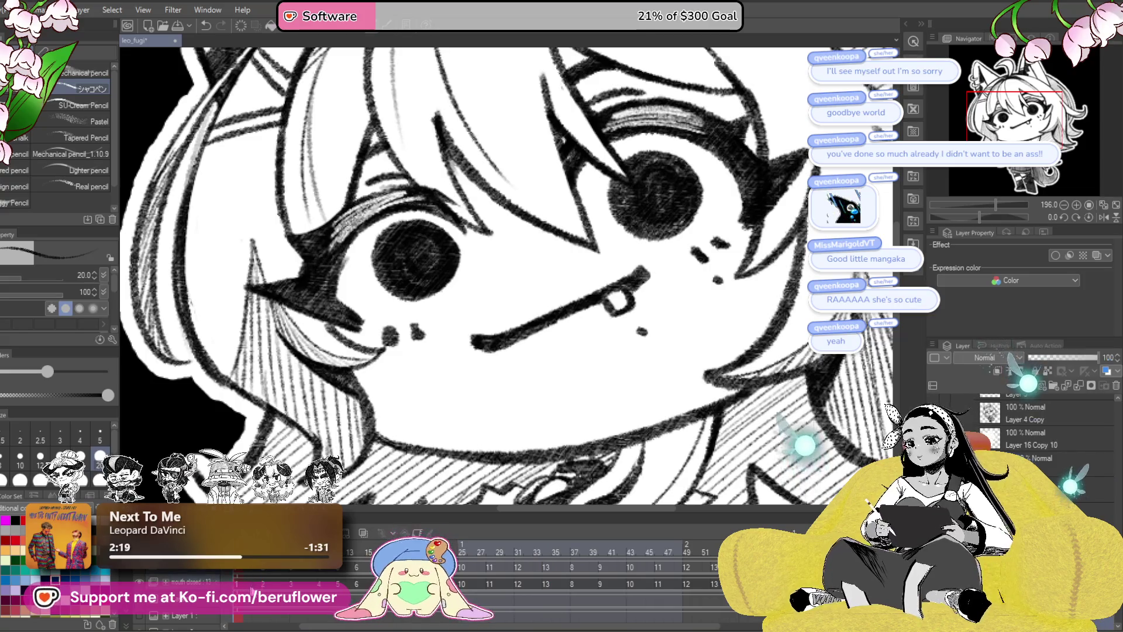
pyautogui.press('Right')
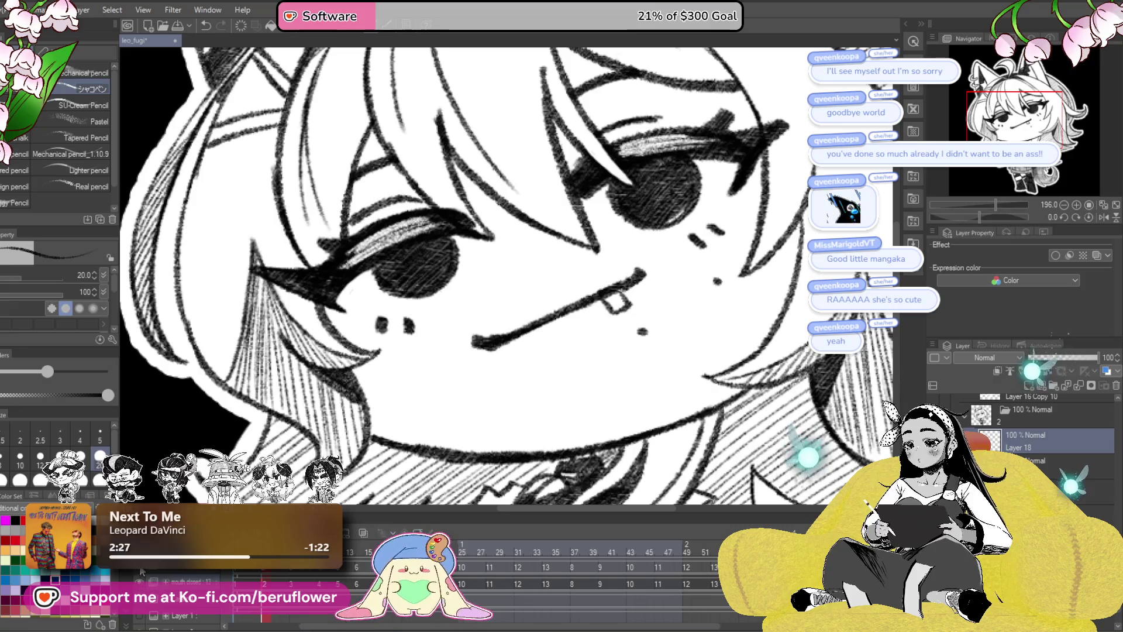
# - On the open-mouth cel, keep the heart-shaped mouth and dot a mole beside it
pyautogui.press('Right')
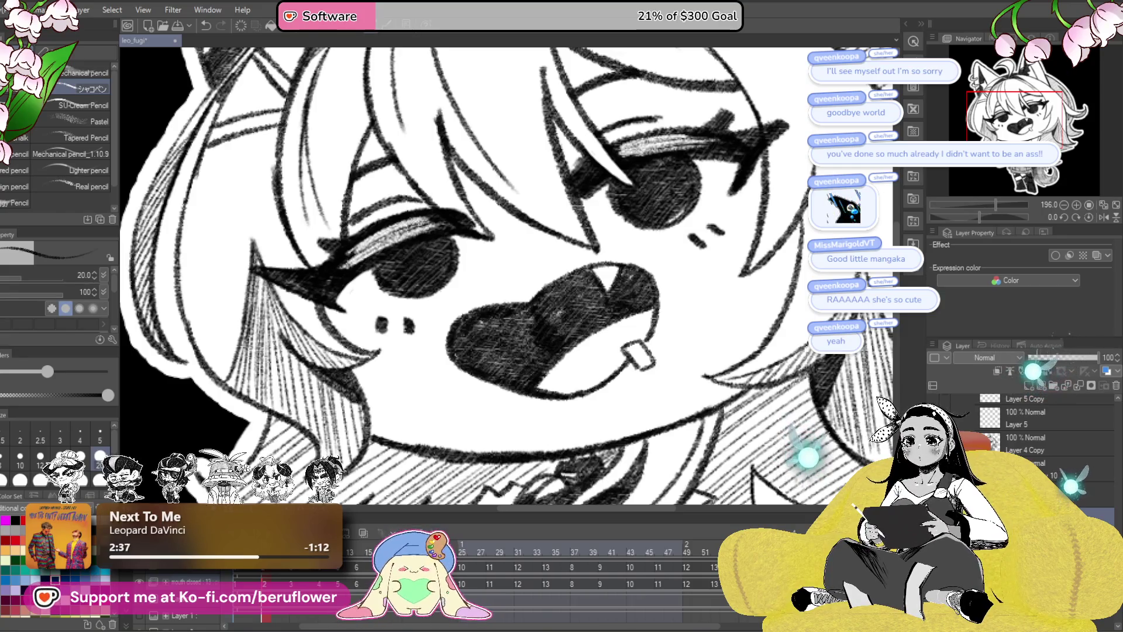
pyautogui.click(141, 571)
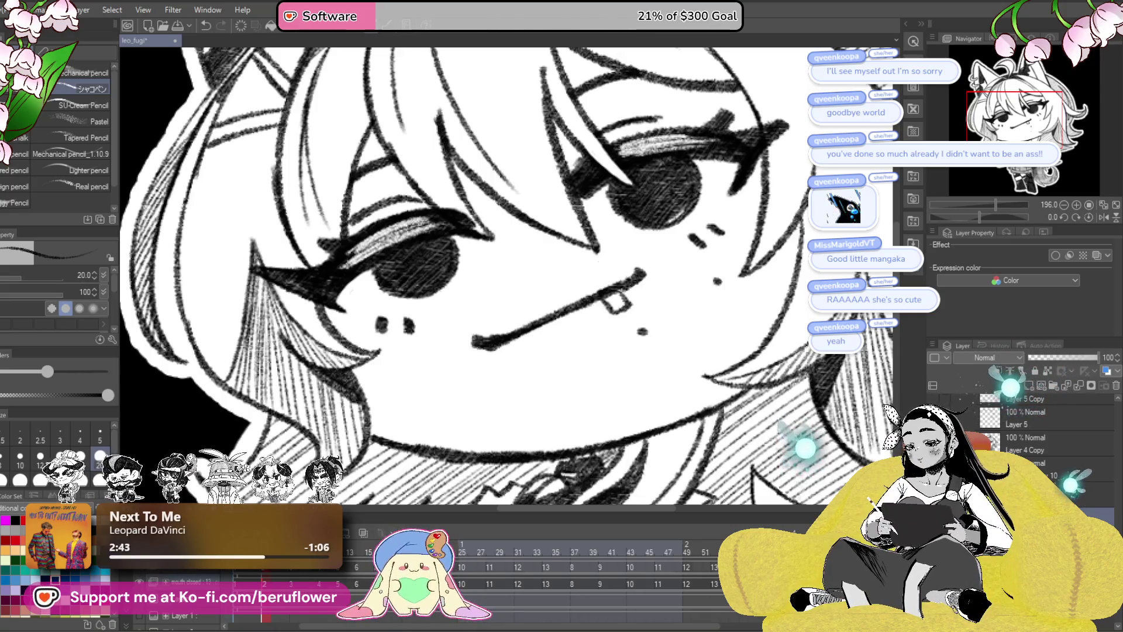
pyautogui.click(268, 574)
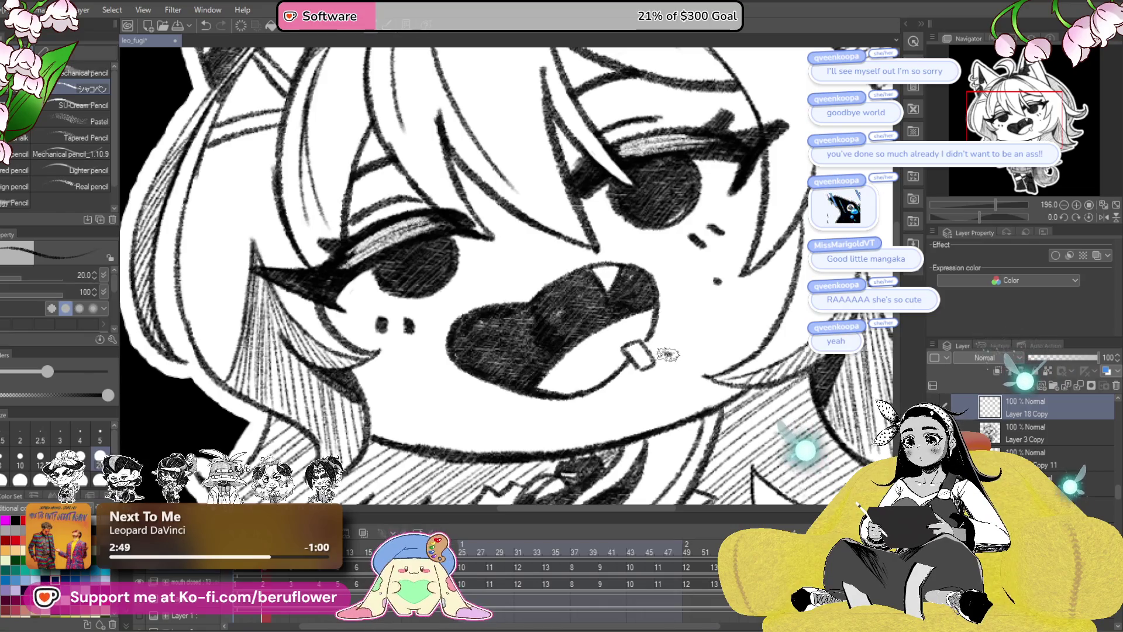
pyautogui.click(667, 353)
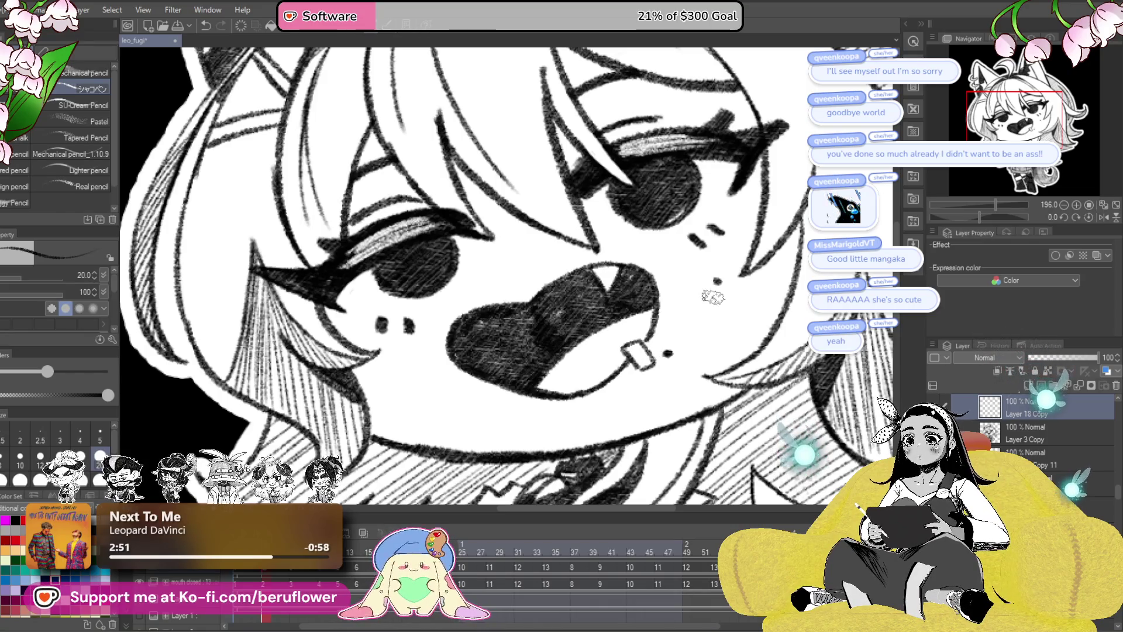
pyautogui.moveTo(619, 458); pyautogui.dragTo(618, 449)
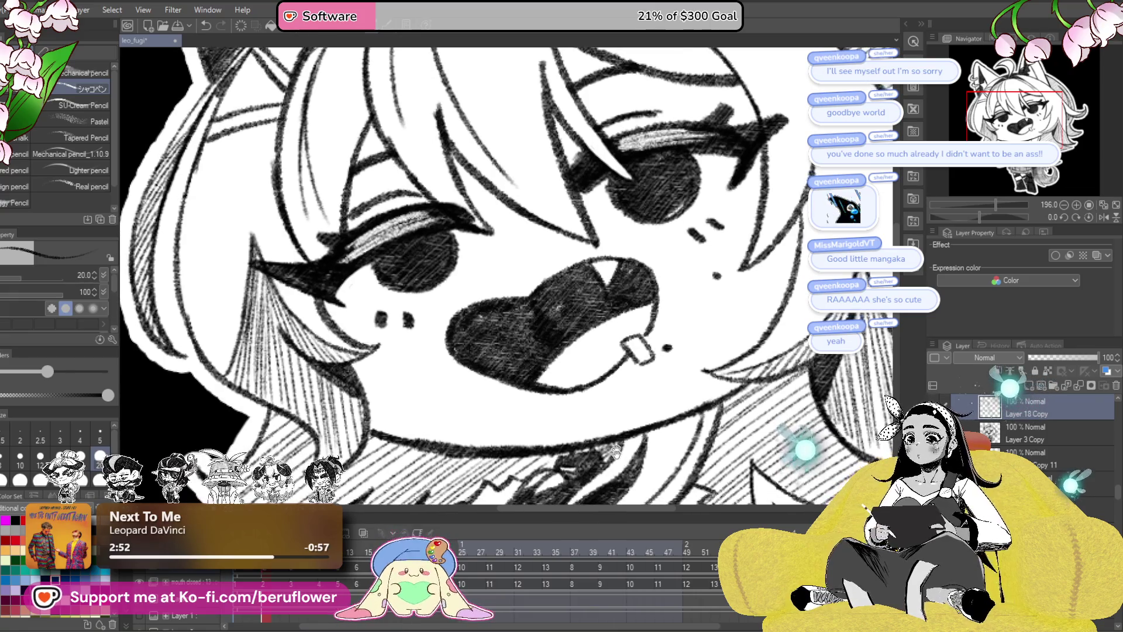
# - On frame 3, add moles beside the eye and below the mouth, then select Layer 5 Copy 2
pyautogui.press('Right')
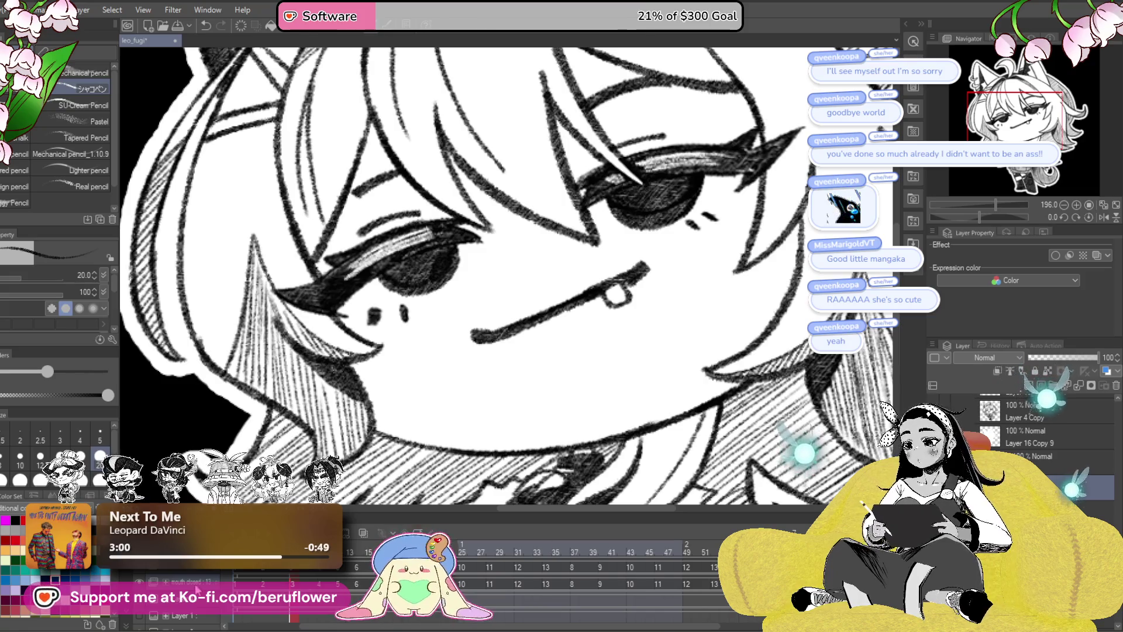
pyautogui.click(717, 275)
pyautogui.click(641, 326)
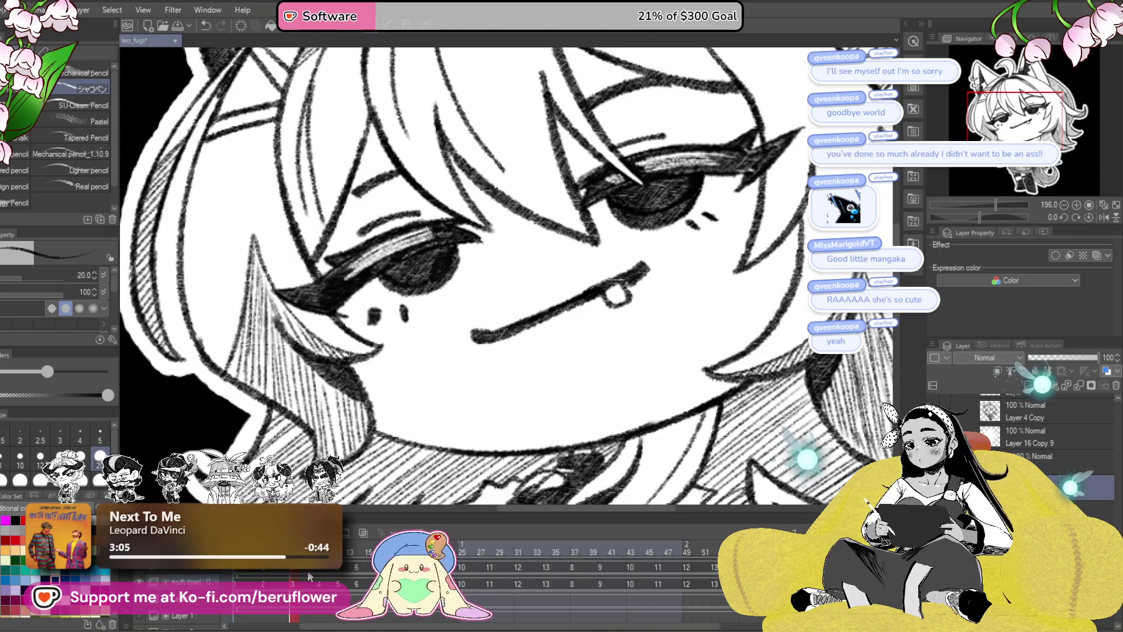
pyautogui.click(1030, 386)
pyautogui.click(1040, 439)
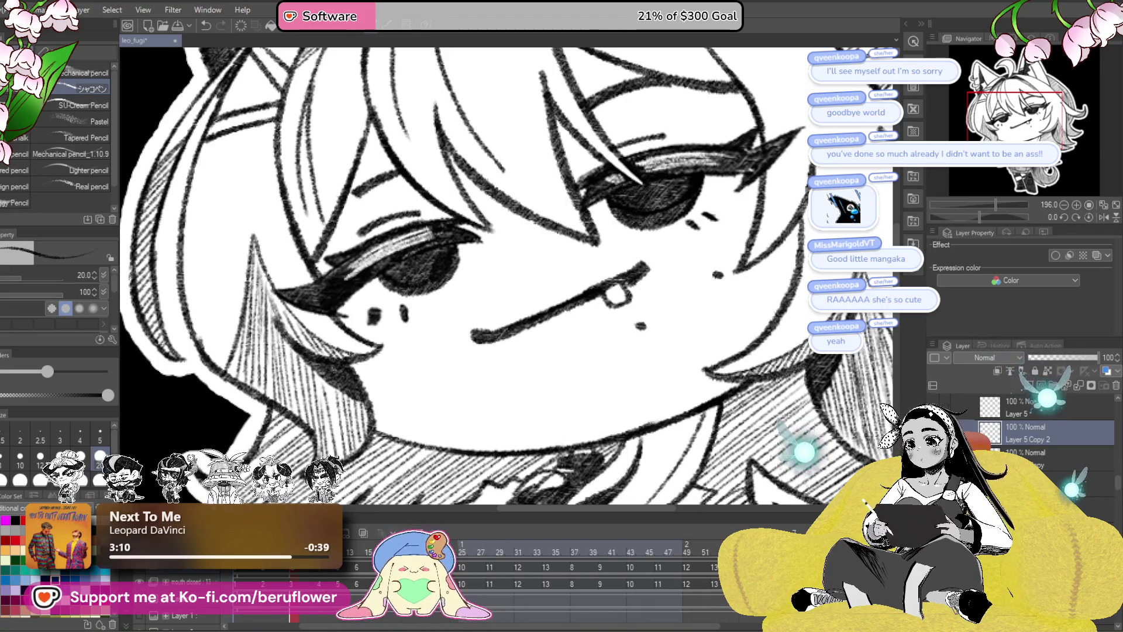
pyautogui.press('Left')
pyautogui.press('Left')
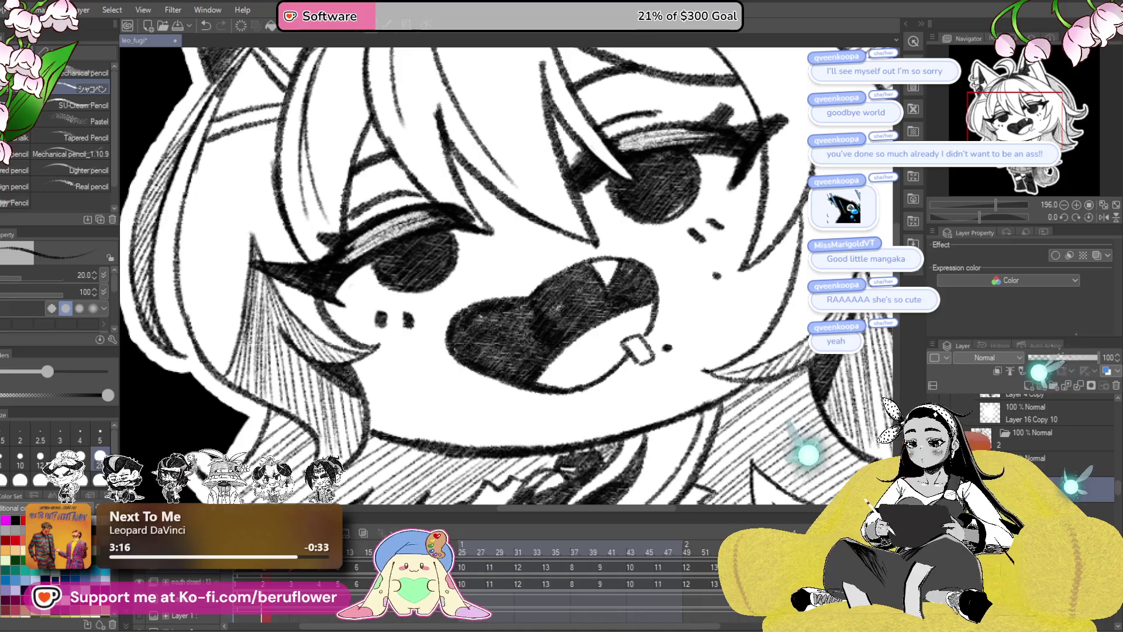
# - Paint a mole dot beside the mouth on a new layer and merge it into the mole layer
pyautogui.press('Right')
pyautogui.press('Right')
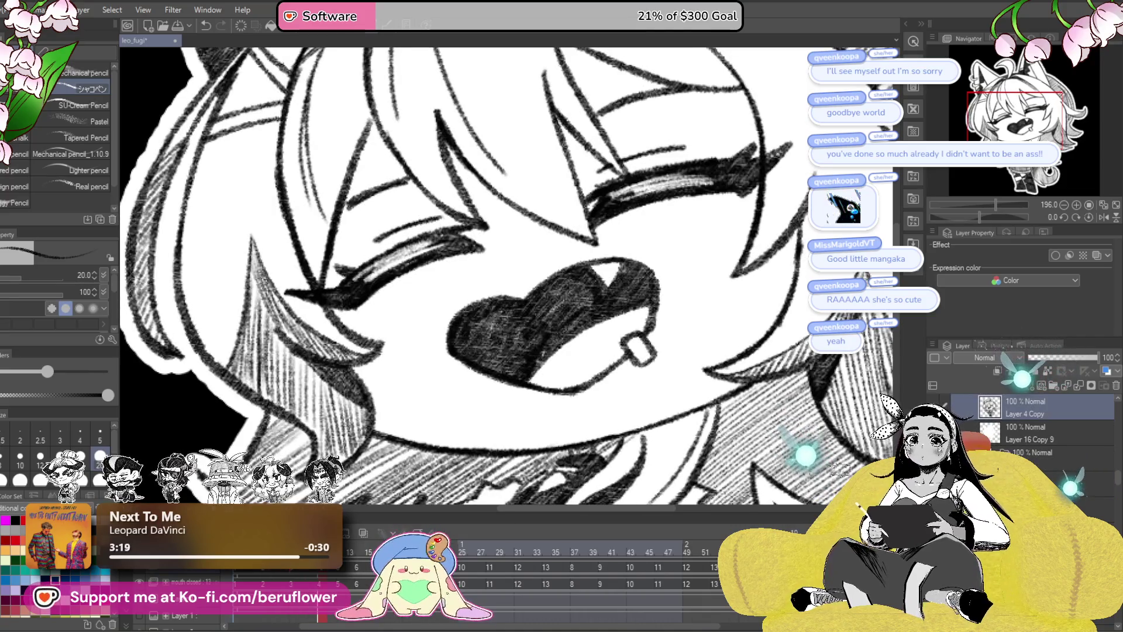
pyautogui.scroll(1, 1005, 417)
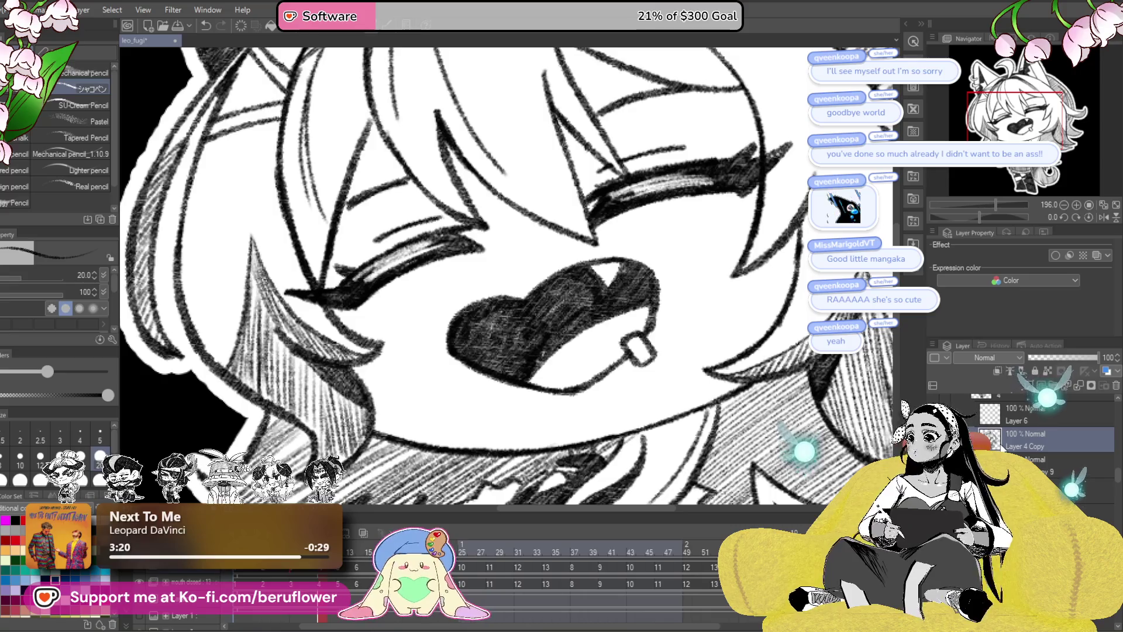
pyautogui.moveTo(1056, 359); pyautogui.dragTo(1061, 355)
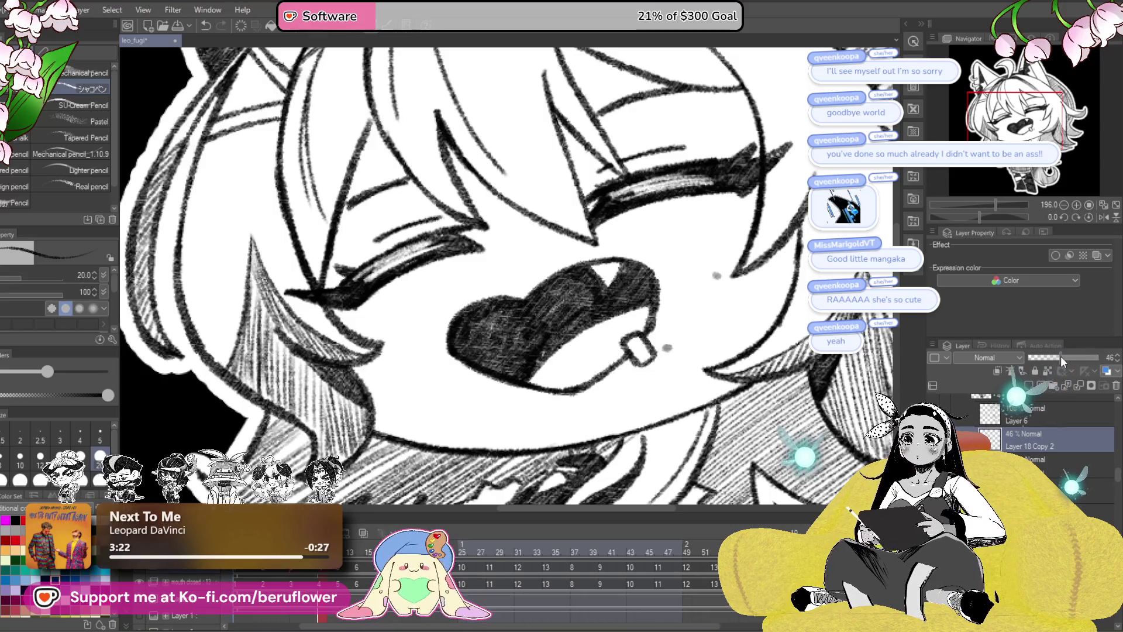
pyautogui.click(1029, 386)
pyautogui.scroll(3, 673, 350)
pyautogui.click(651, 352)
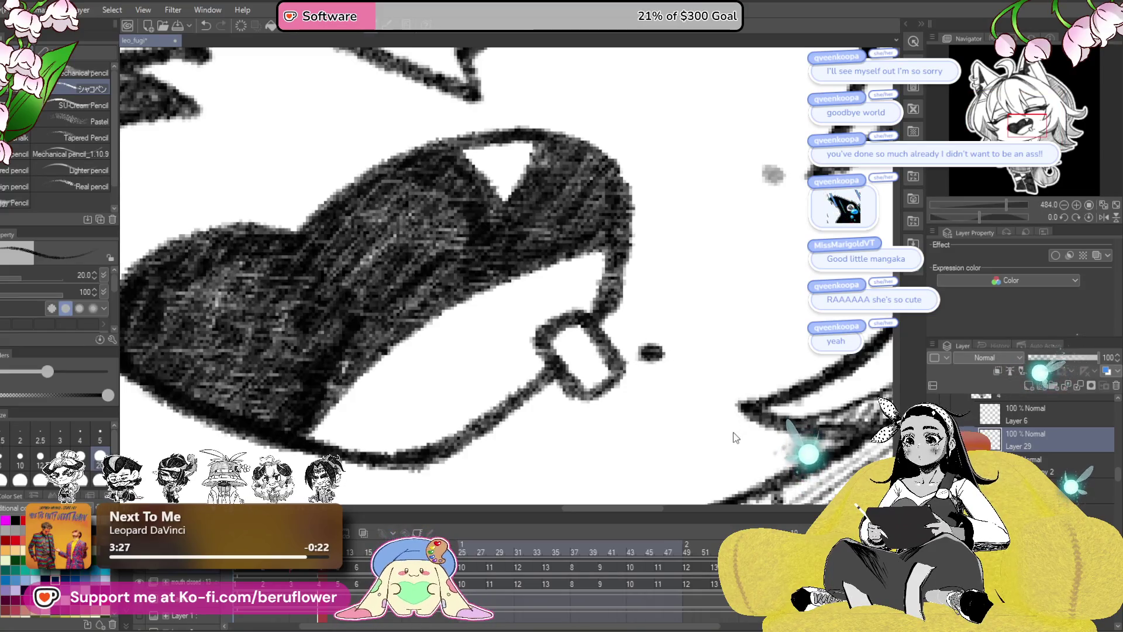
pyautogui.hotkey('ctrl', 'e')
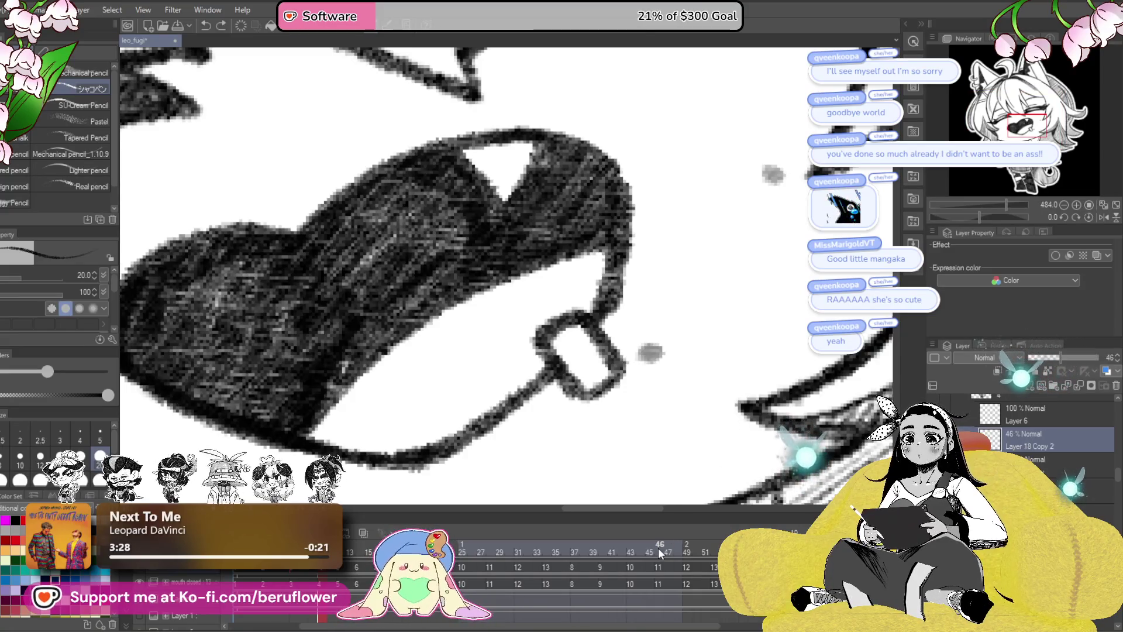
# - Raise the mole layer to 100% opacity and compare the neighbouring frames
pyautogui.scroll(-5, 658, 421)
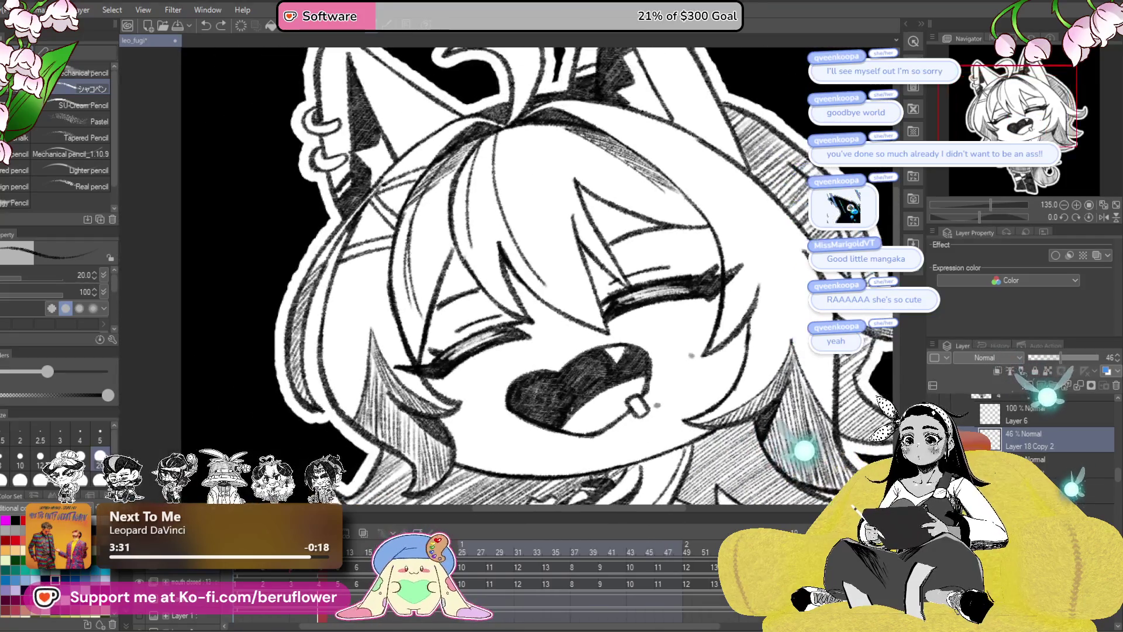
pyautogui.moveTo(1060, 357); pyautogui.dragTo(1114, 357)
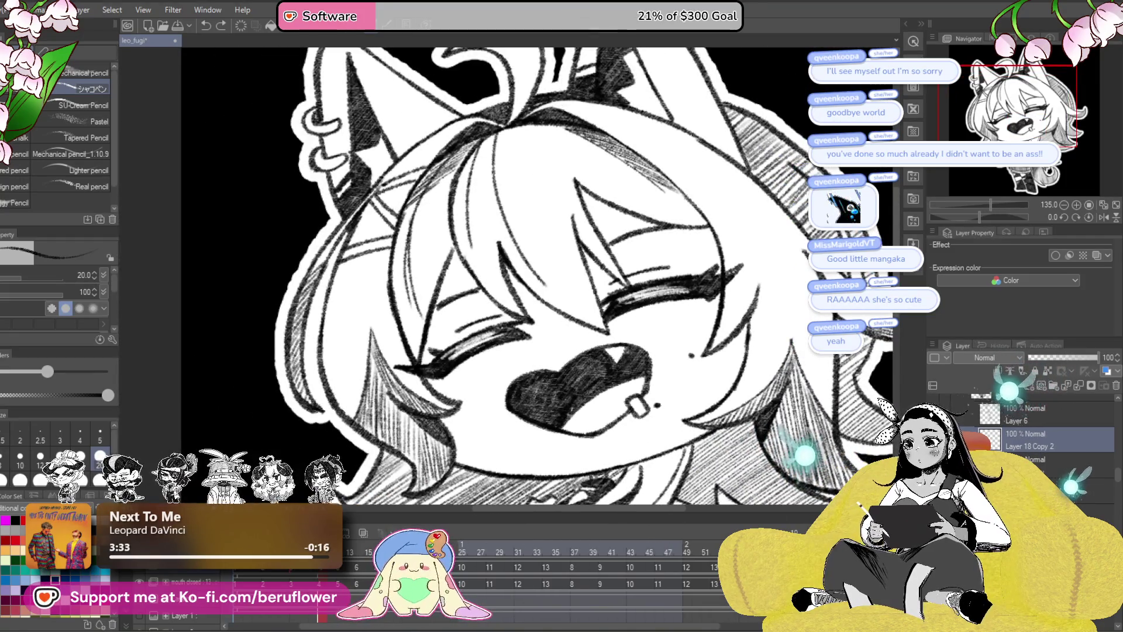
pyautogui.hotkey('ctrl', 'Right')
pyautogui.hotkey('ctrl', 'Left')
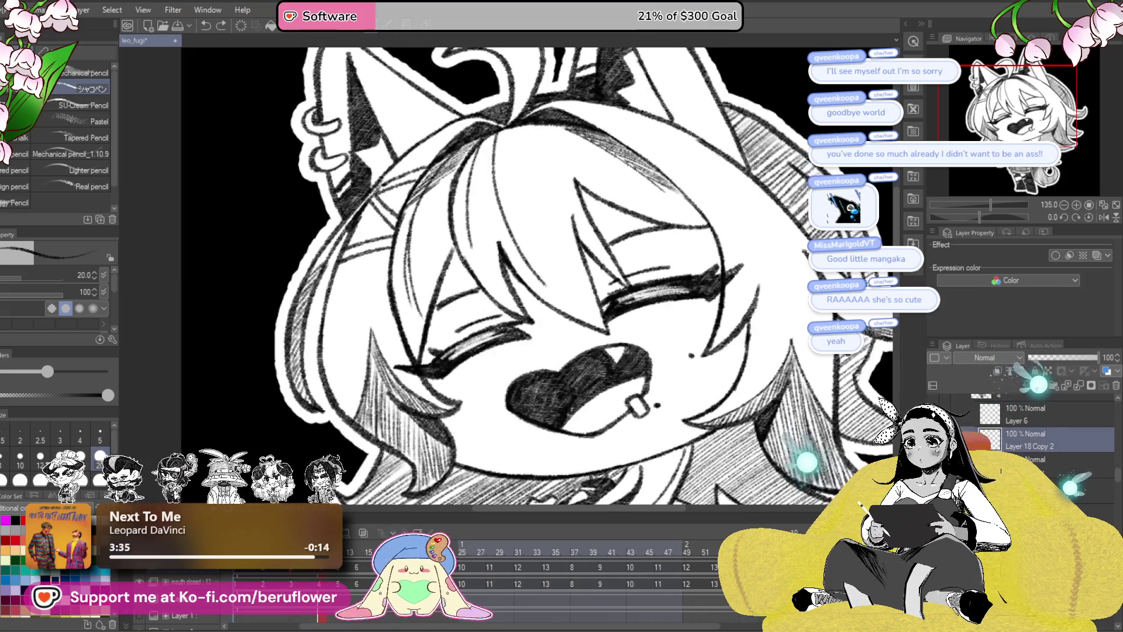
pyautogui.scroll(-2, 1035, 433)
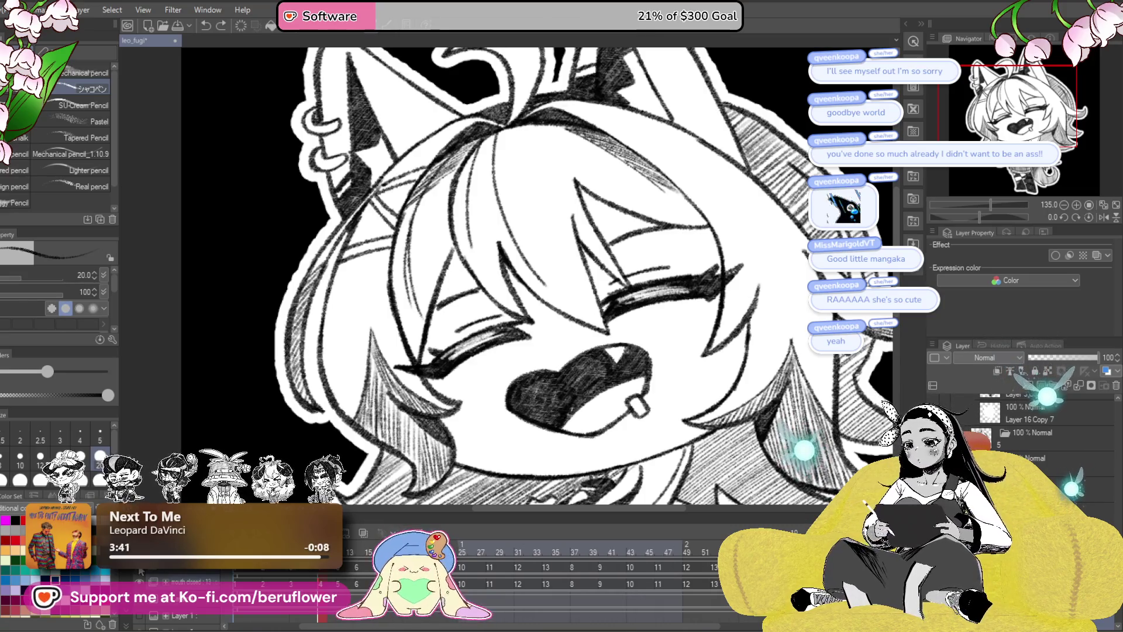
pyautogui.hotkey('ctrl', 'Right')
pyautogui.scroll(2, 1035, 432)
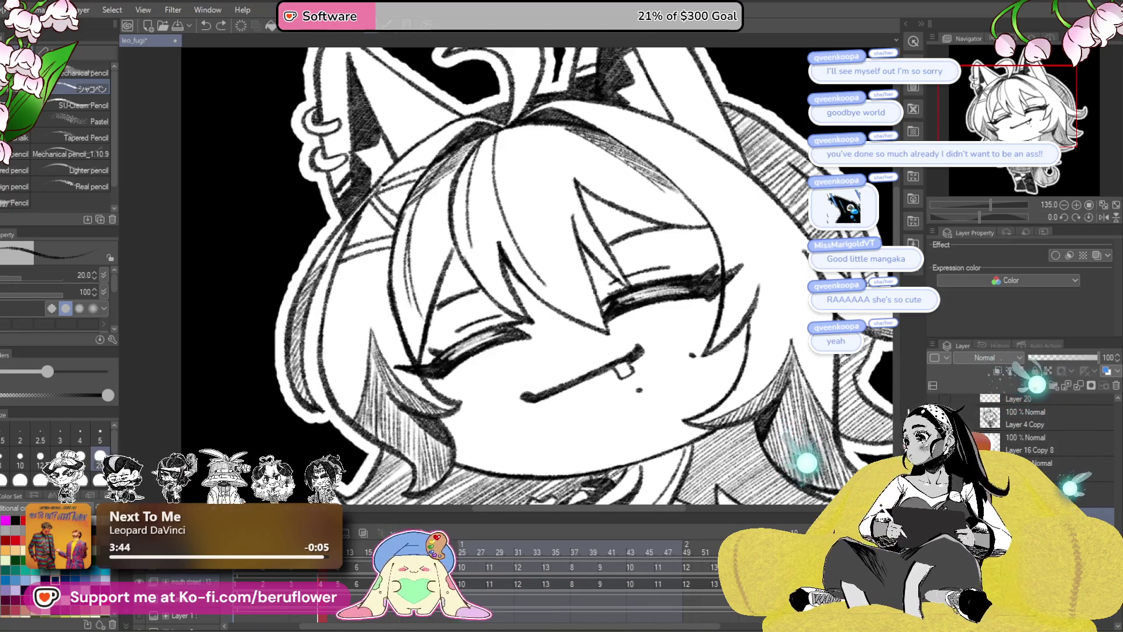
pyautogui.hotkey('ctrl', 'z')
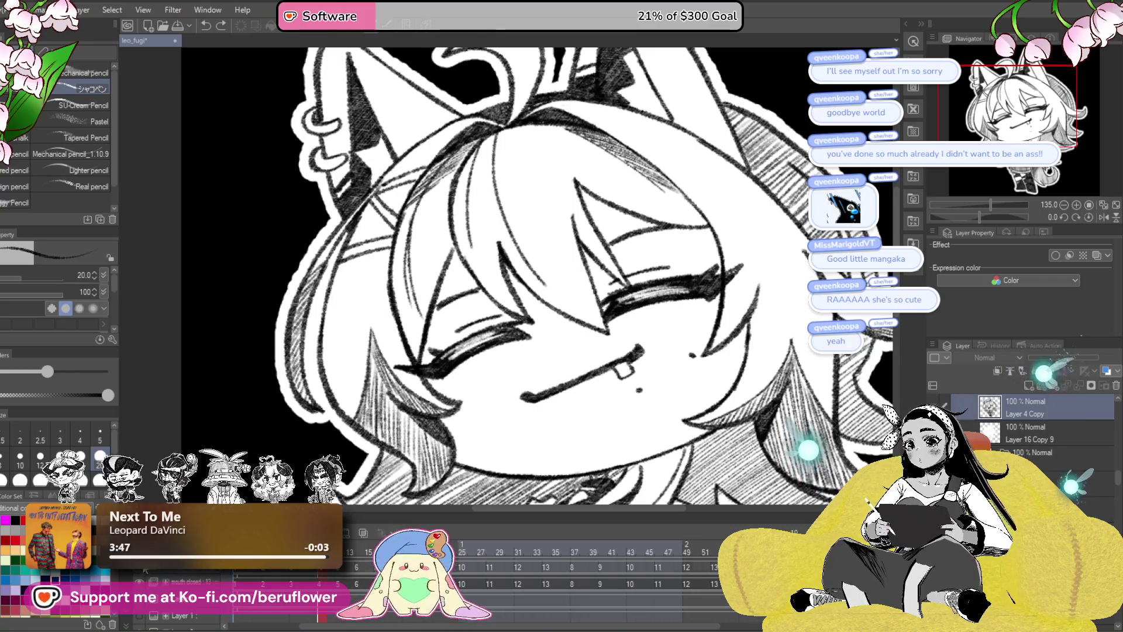
pyautogui.hotkey('ctrl', 'z')
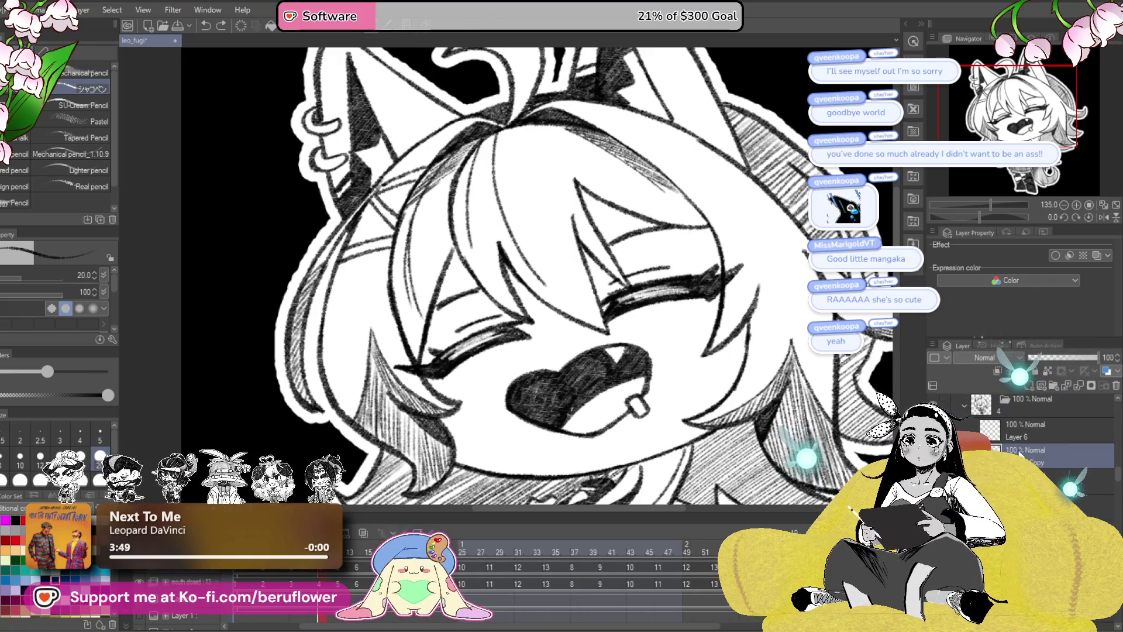
pyautogui.scroll(2, 1026, 413)
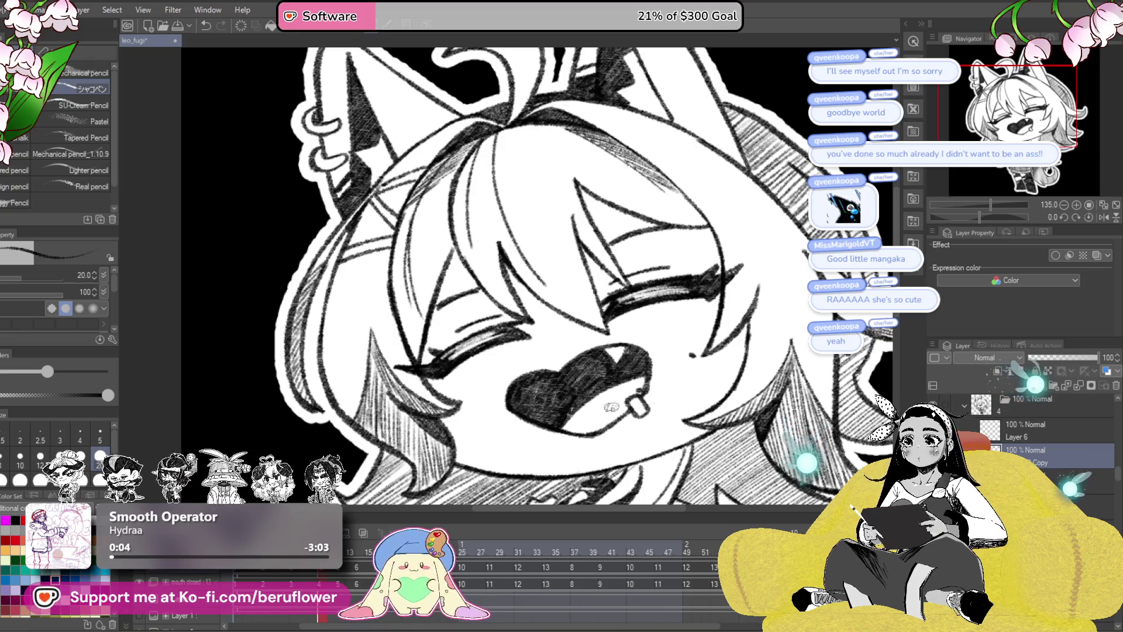
# - Zoom in on the mouth and scrub the timeline to compare the mouth frames
pyautogui.scroll(1, 627, 402)
pyautogui.scroll(1, 627, 402)
pyautogui.scroll(1, 627, 340)
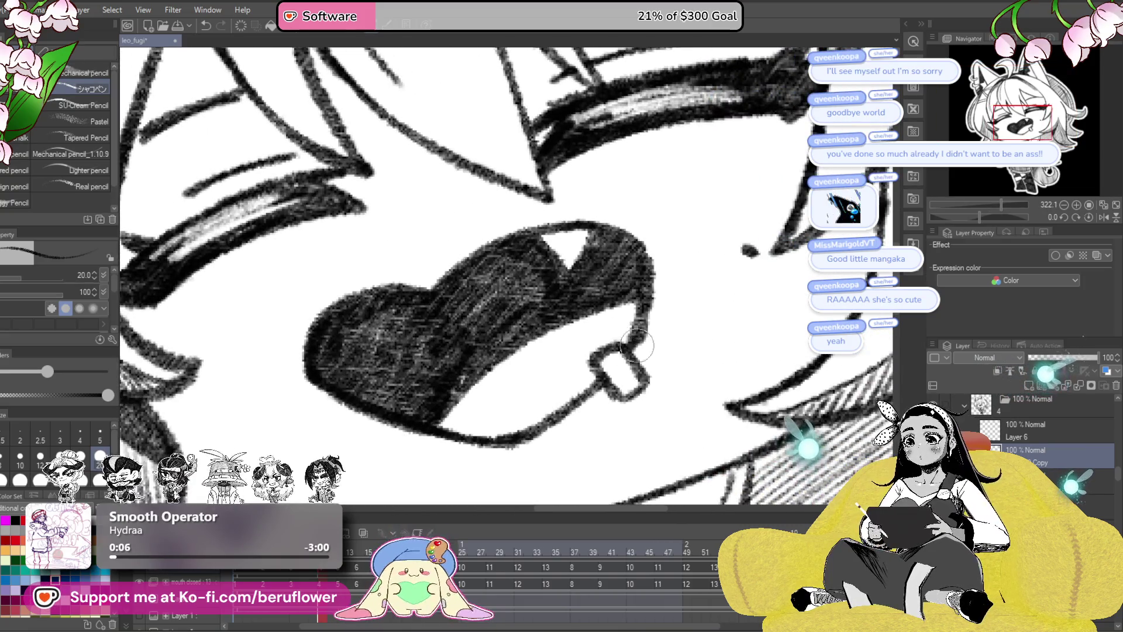
pyautogui.moveTo(627, 340); pyautogui.dragTo(570, 360)
pyautogui.moveTo(321, 570); pyautogui.dragTo(325, 570)
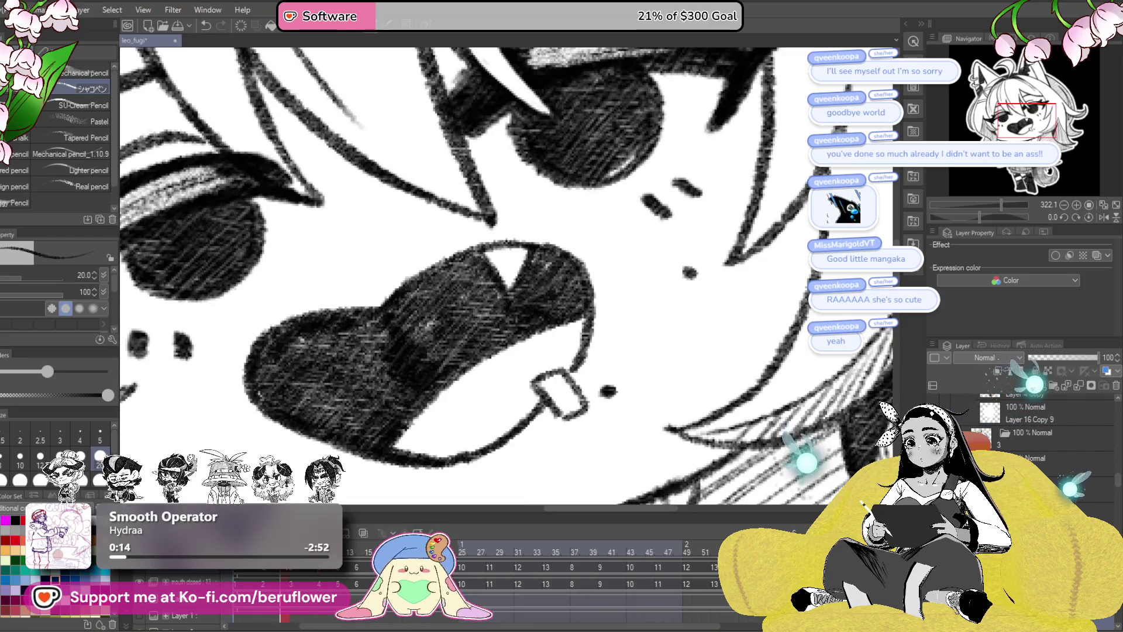
# - Copy the mole dot beside the mouth onto Layer 19 Copy, placed above Layer 18 Copy 2
pyautogui.press('m')
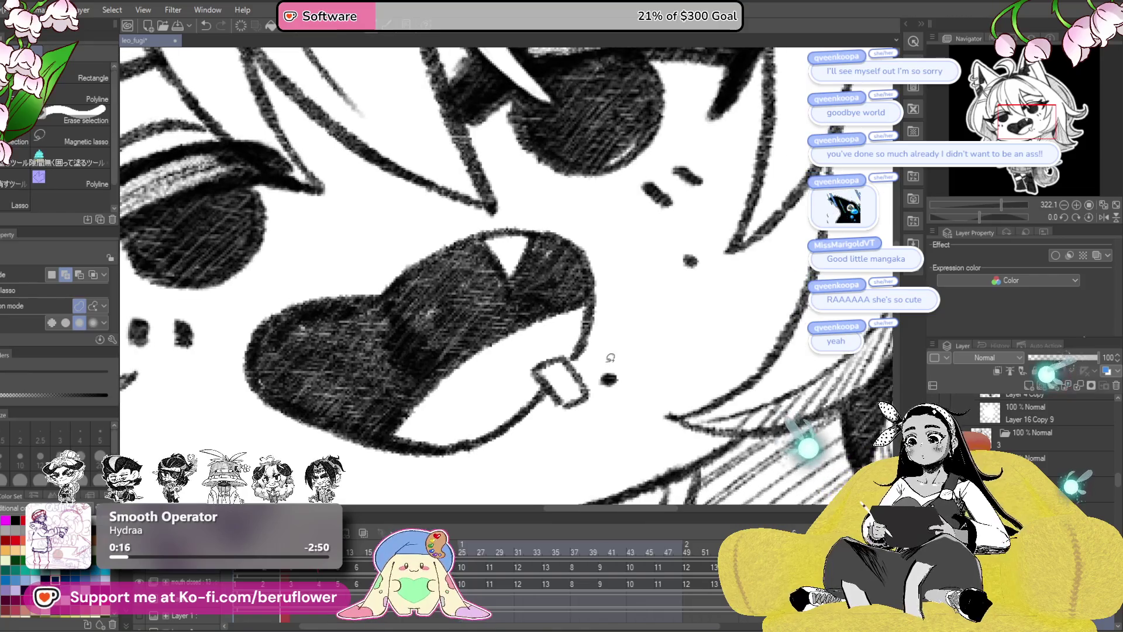
pyautogui.moveTo(601, 369); pyautogui.dragTo(614, 360)
pyautogui.click(616, 421)
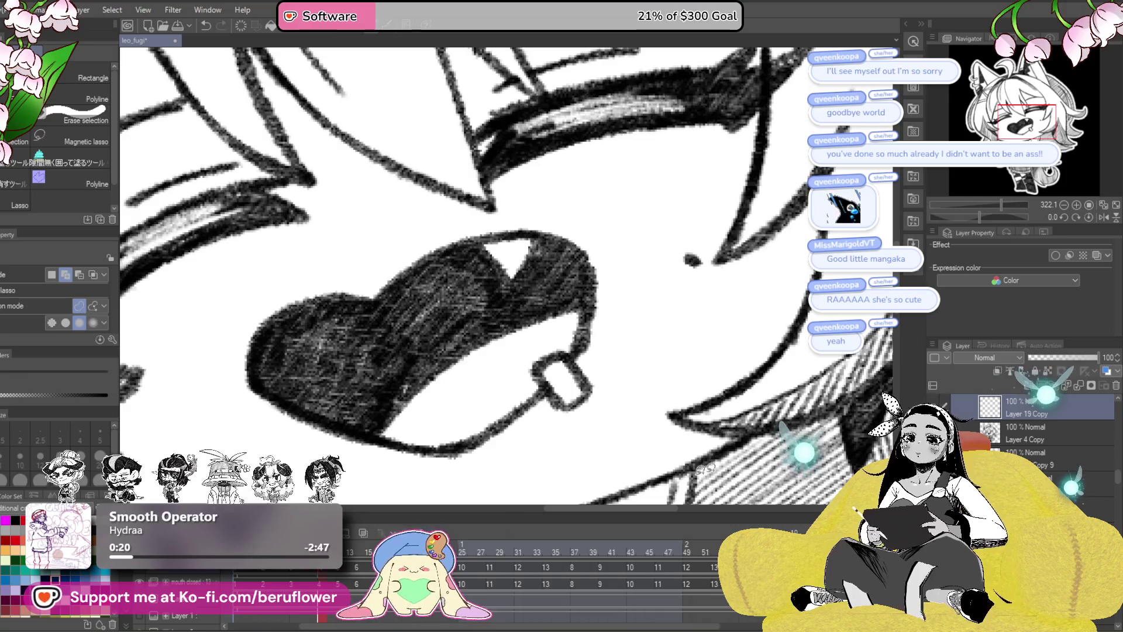
pyautogui.scroll(1, 1026, 444)
pyautogui.hotkey('ctrl', 'v')
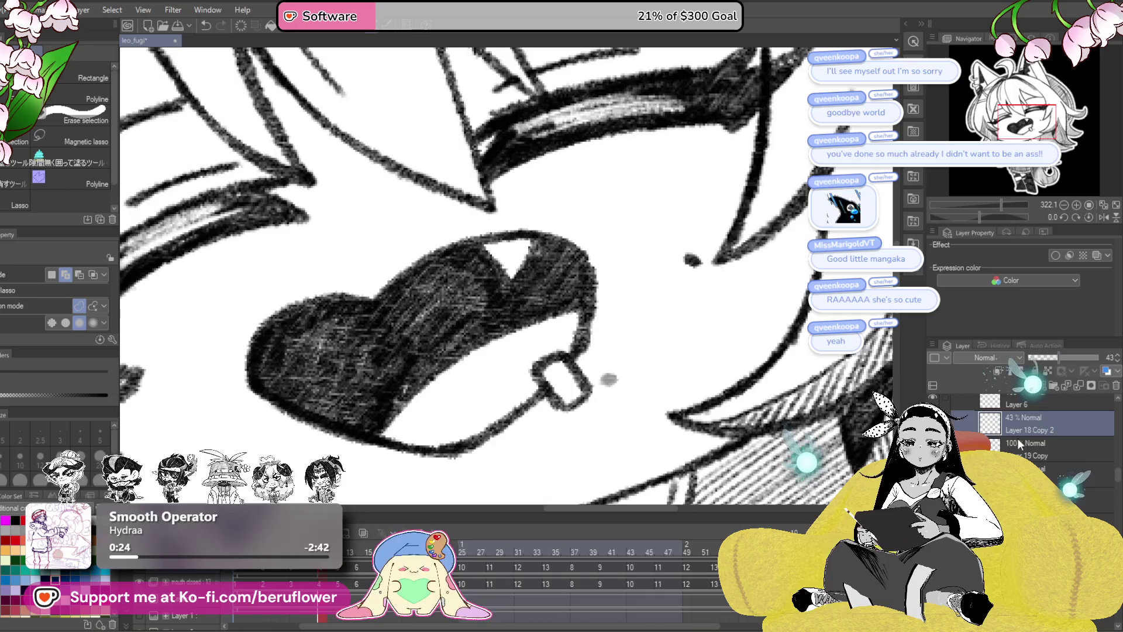
pyautogui.click(1047, 448)
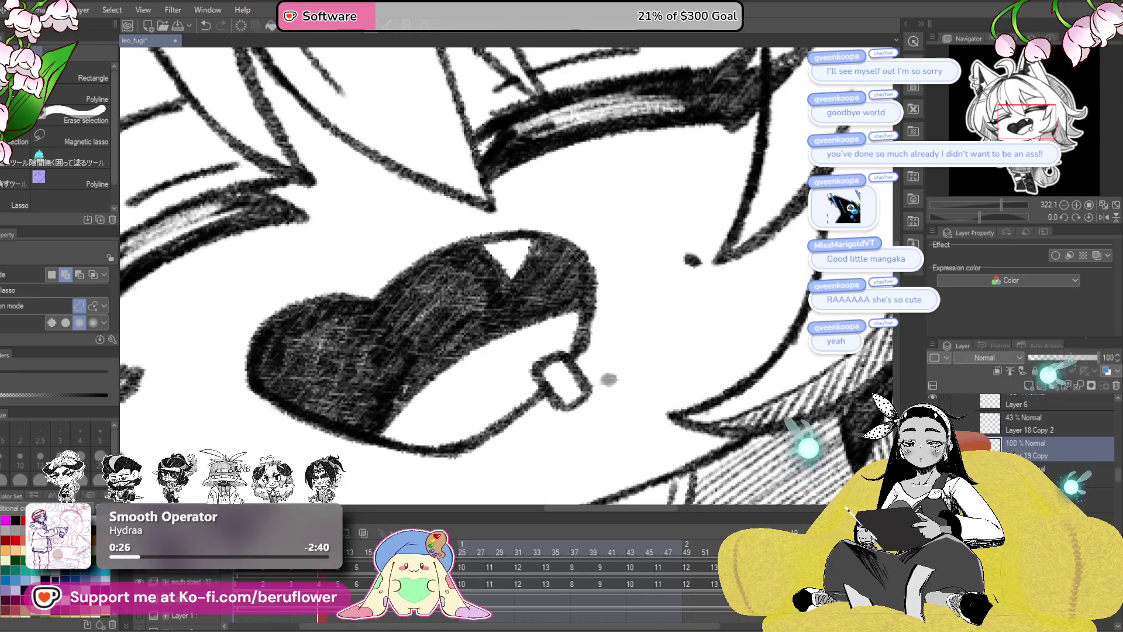
pyautogui.moveTo(1030, 450); pyautogui.dragTo(1016, 436)
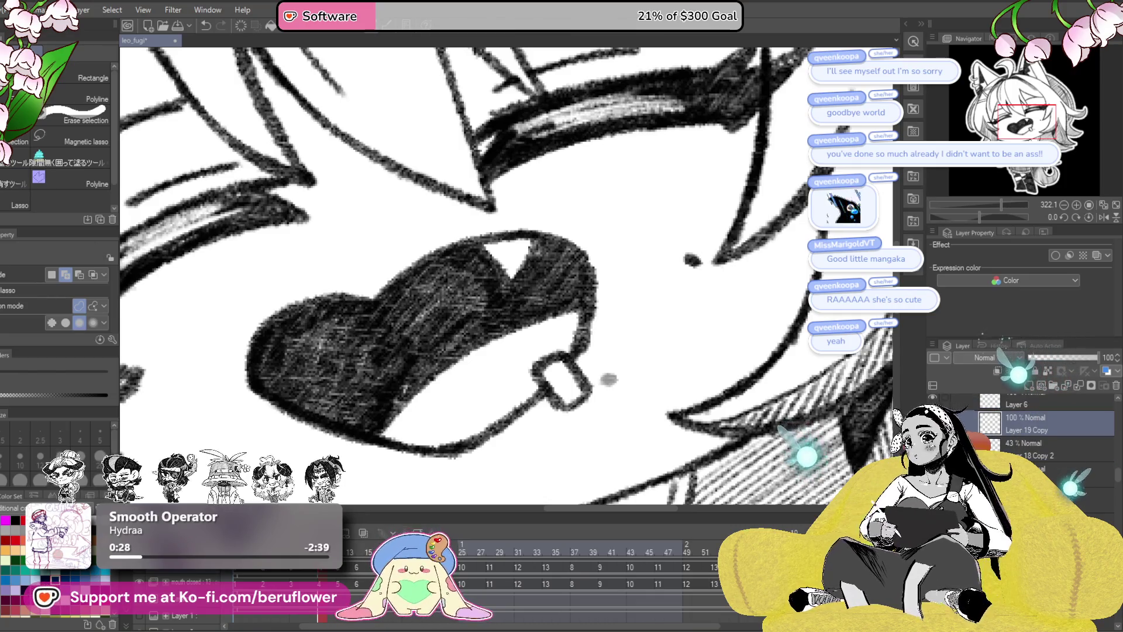
# - Pencil two mole dots onto the closed-mouth frame on Layer 18 Copy 2
pyautogui.press('p')
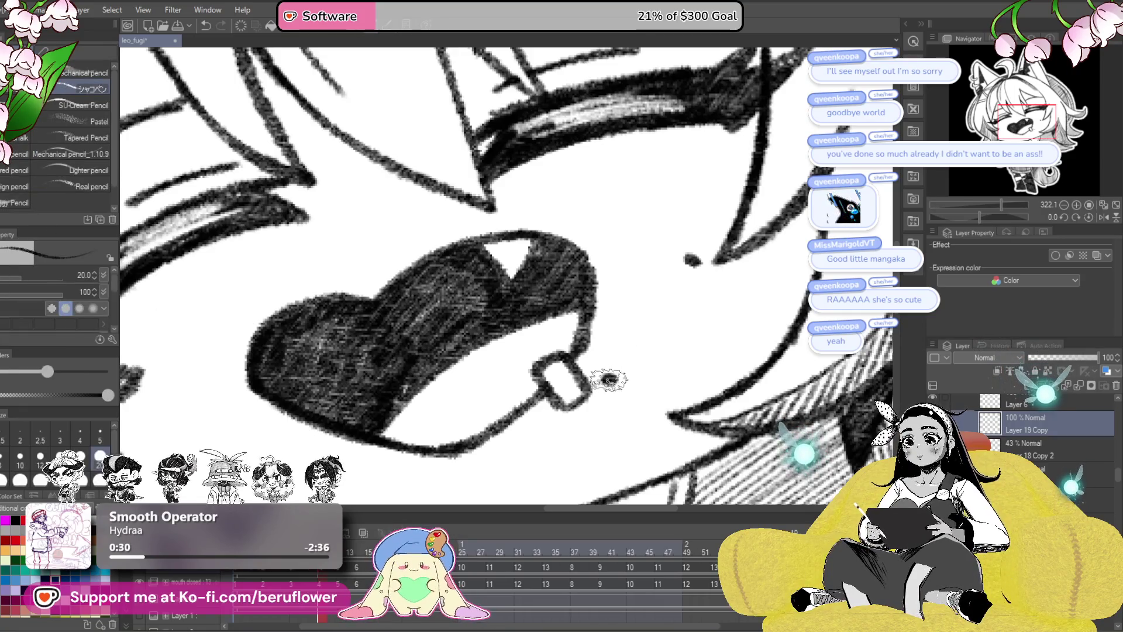
pyautogui.click(1047, 448)
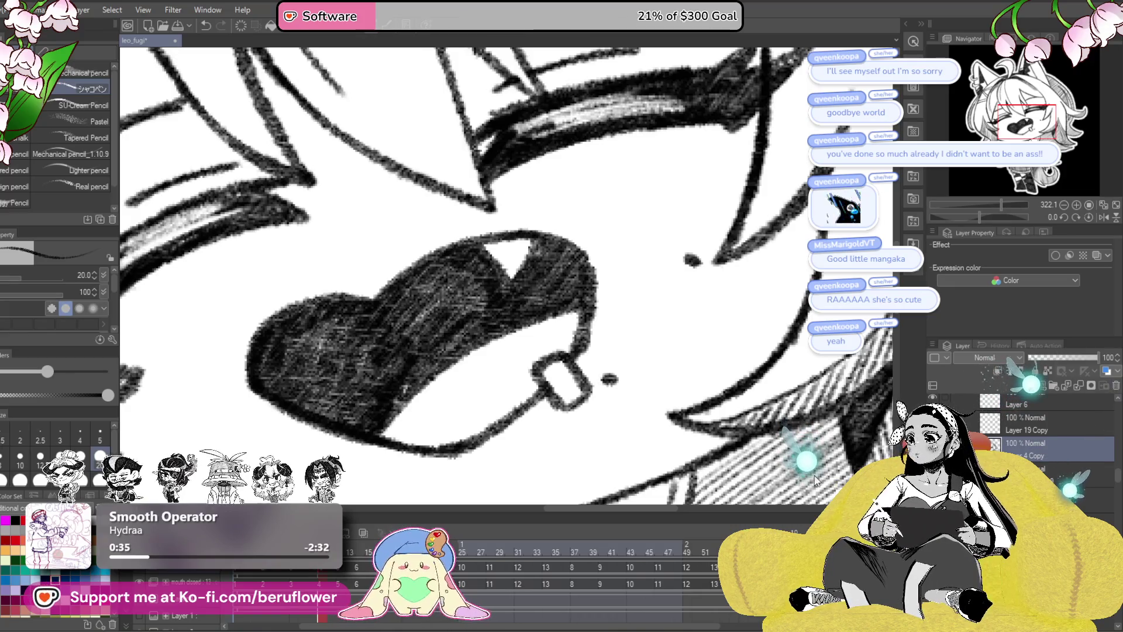
pyautogui.moveTo(321, 570); pyautogui.dragTo(340, 573)
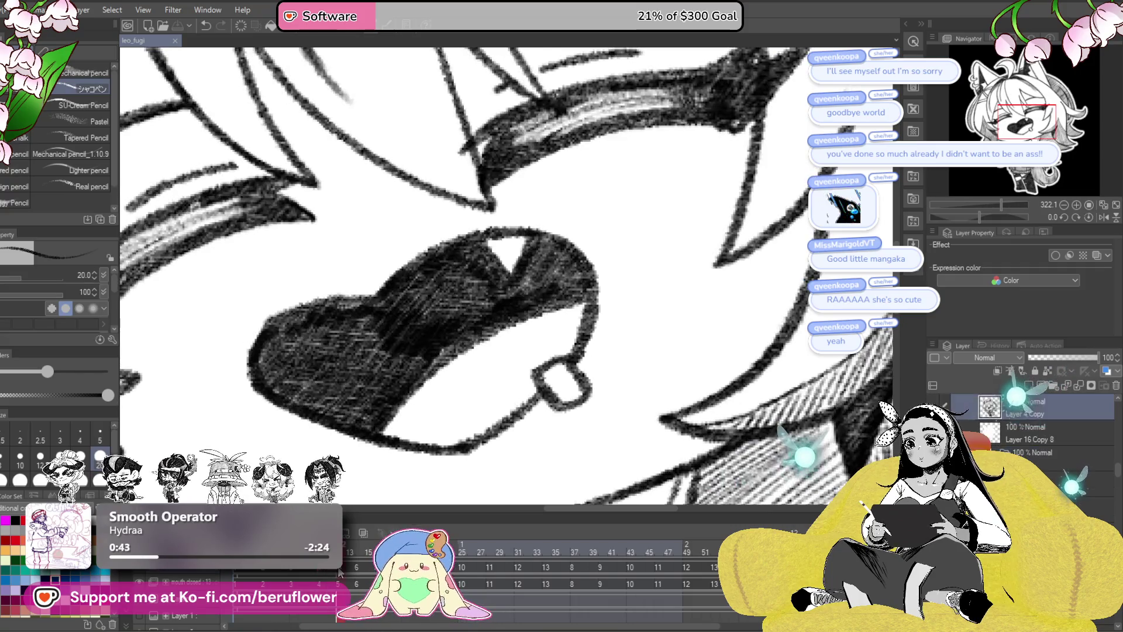
pyautogui.click(159, 581)
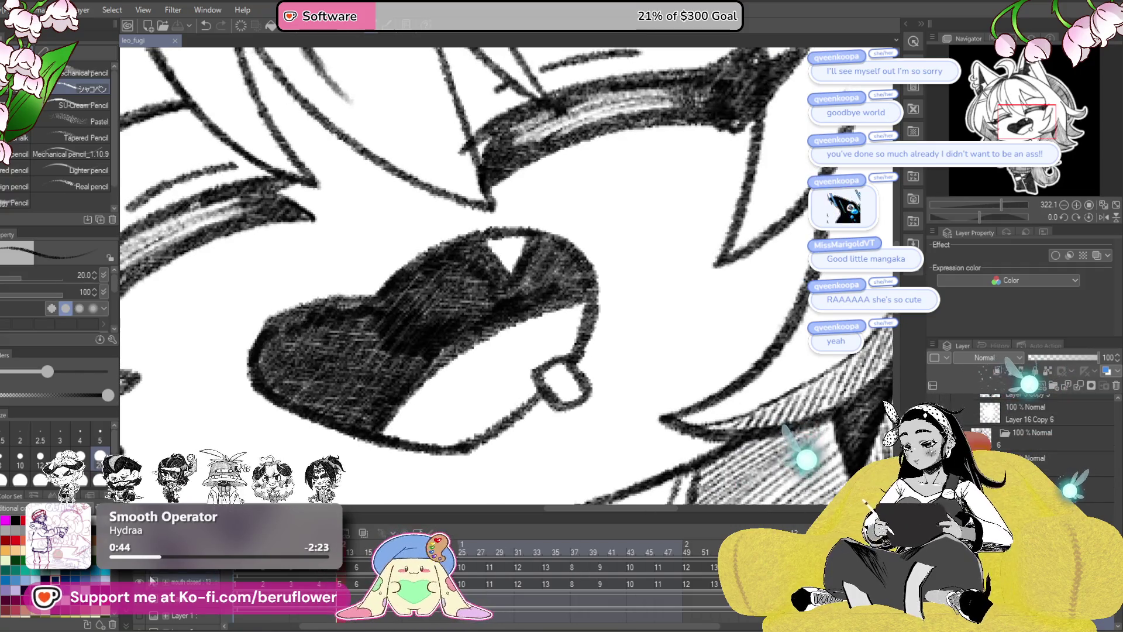
pyautogui.click(159, 580)
pyautogui.click(564, 344)
pyautogui.click(692, 260)
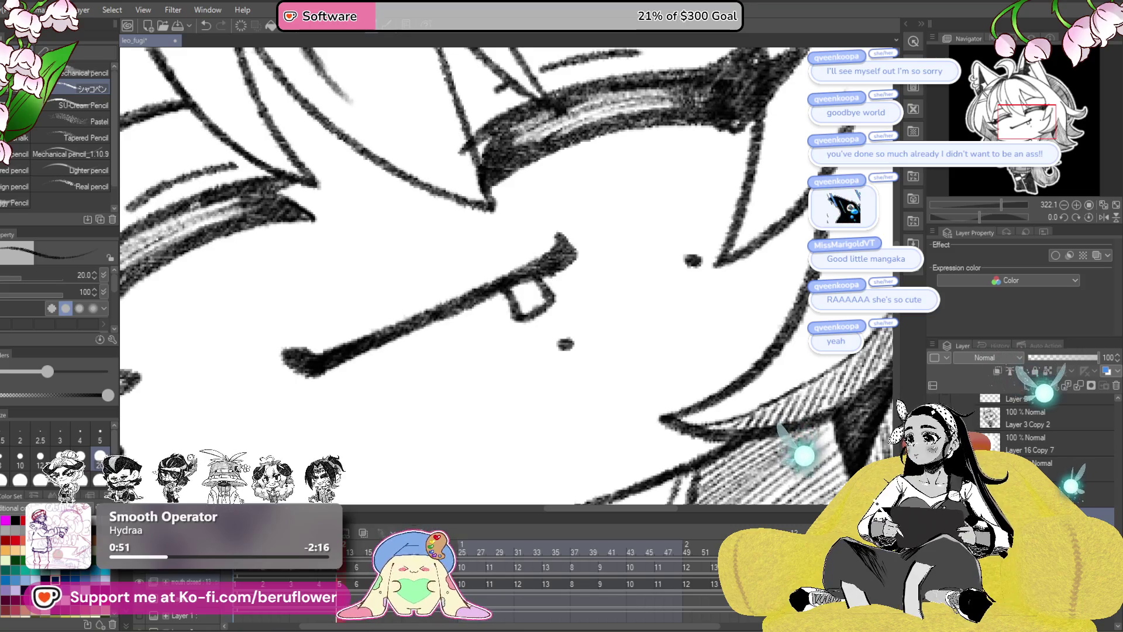
# - On an earlier frame, erase the dot beside the mouth, then undo to restore it and deselect
pyautogui.press('Left')
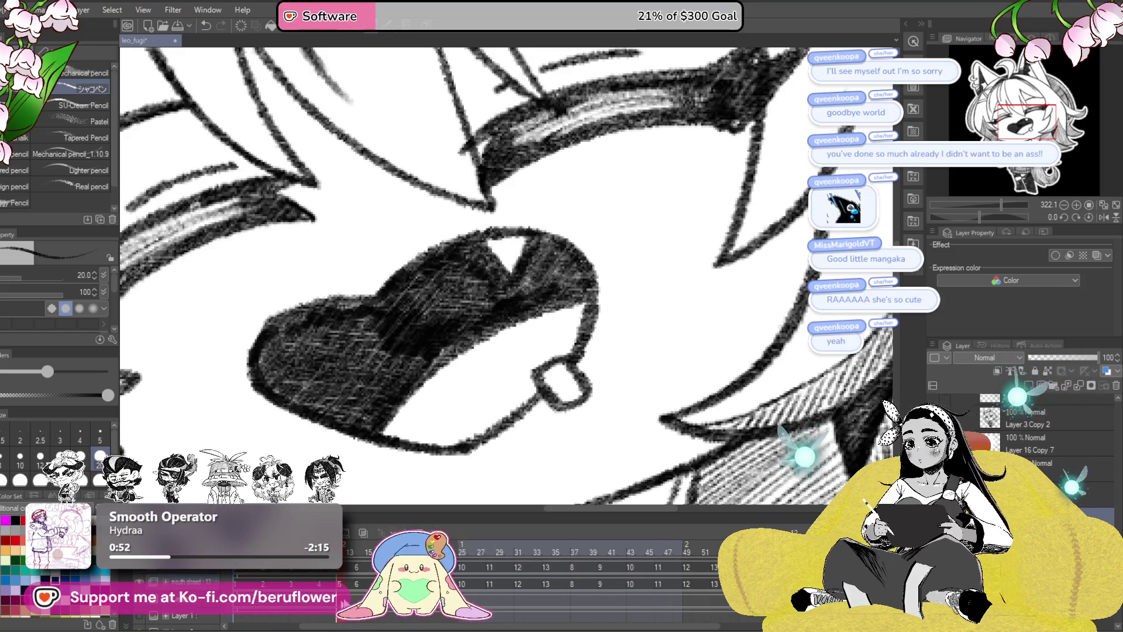
pyautogui.scroll(-2, 1034, 452)
pyautogui.scroll(-2, 1034, 453)
pyautogui.scroll(-1, 1034, 453)
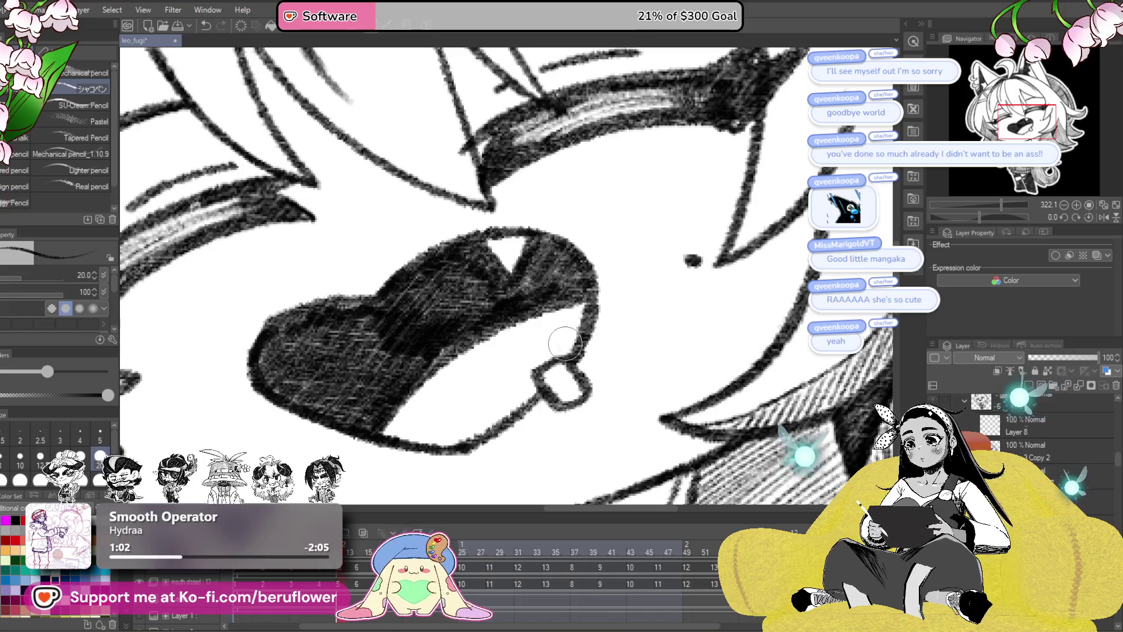
pyautogui.click(321, 575)
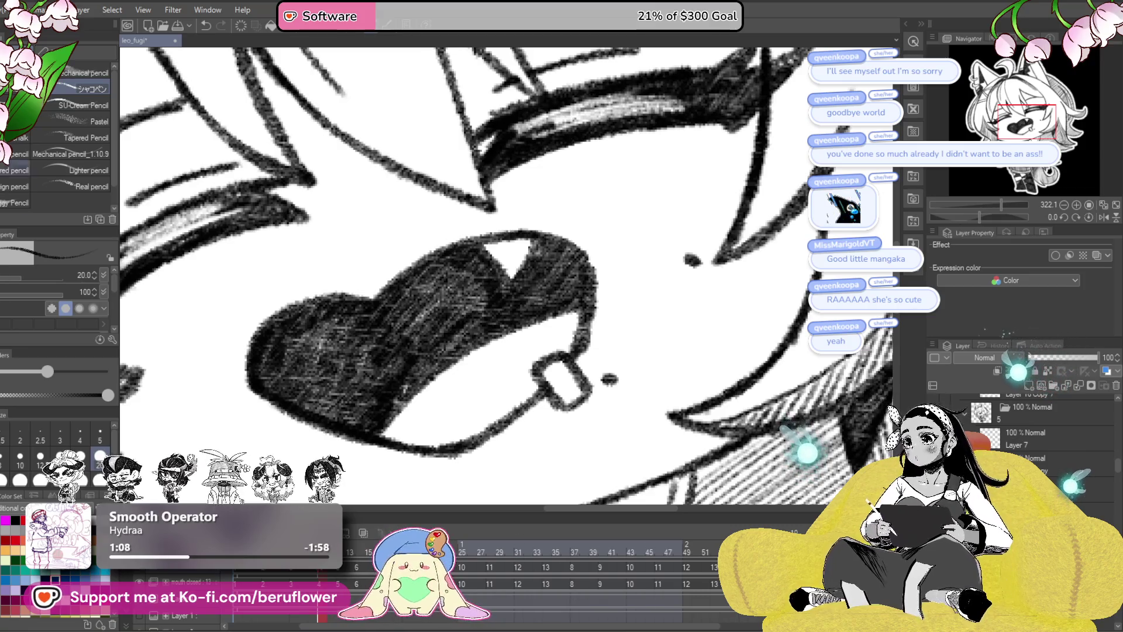
pyautogui.press('m')
pyautogui.moveTo(602, 362); pyautogui.dragTo(632, 380)
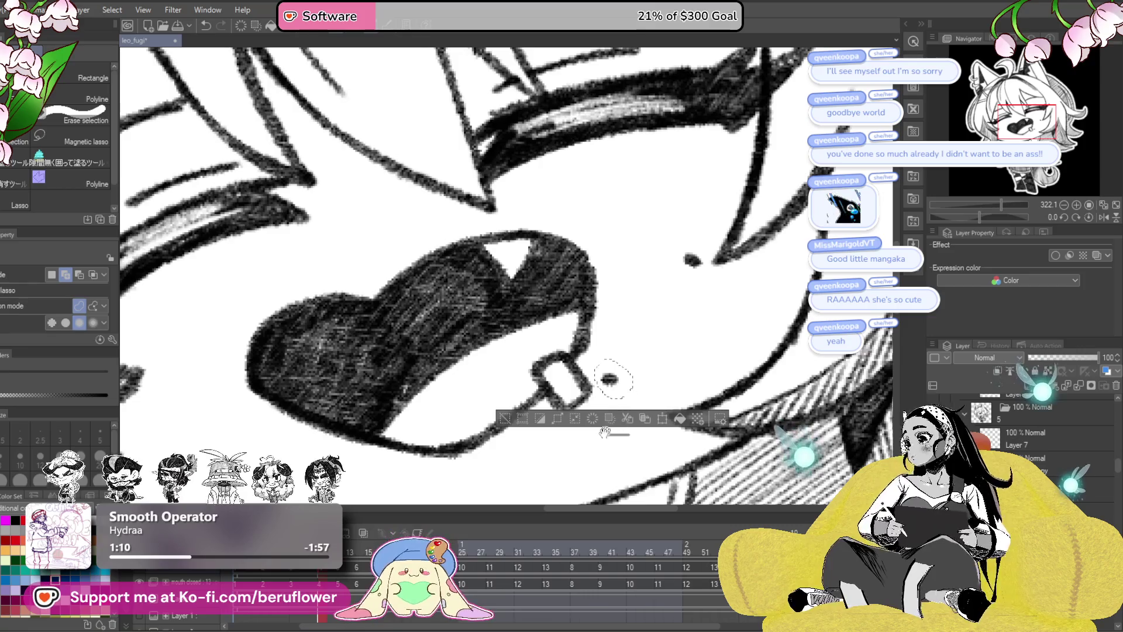
pyautogui.press('Delete')
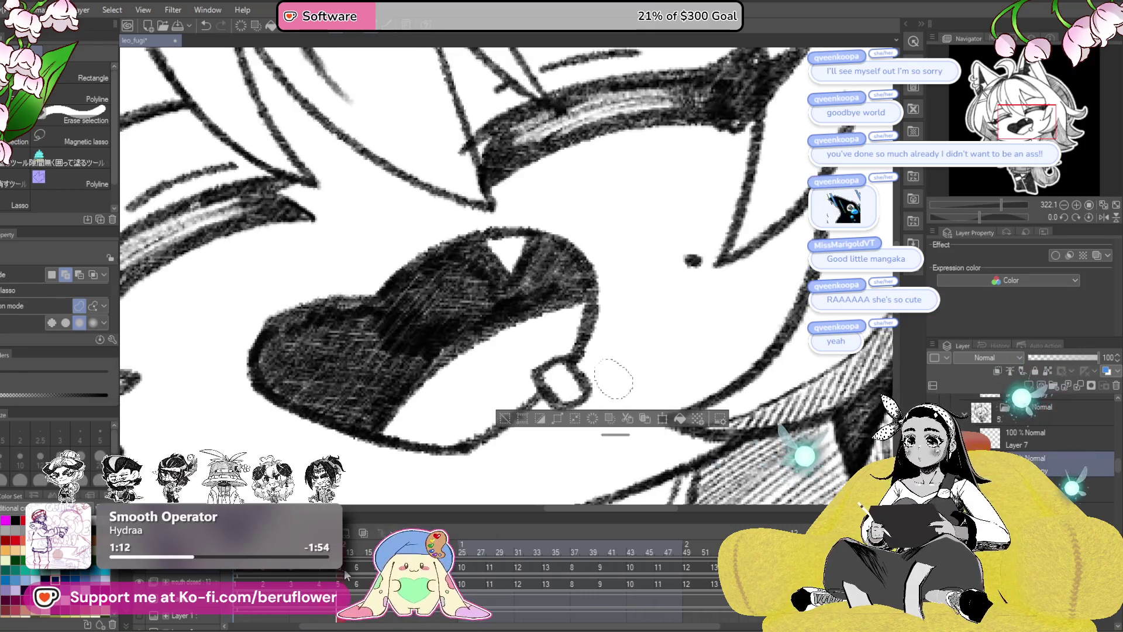
pyautogui.hotkey('ctrl', 'z')
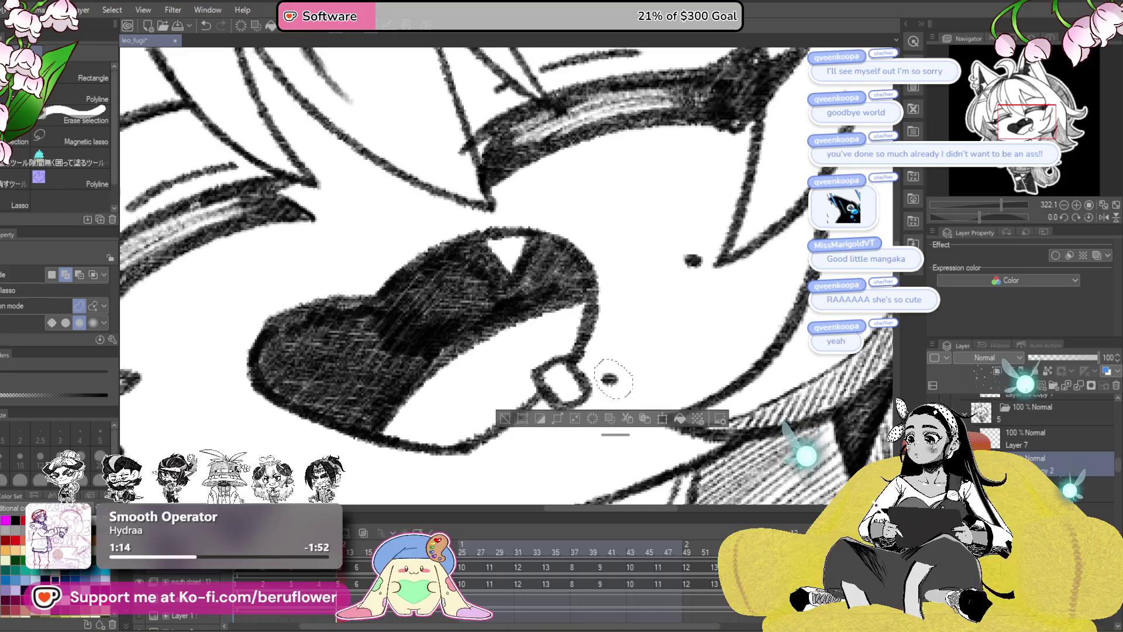
pyautogui.hotkey('ctrl', 'd')
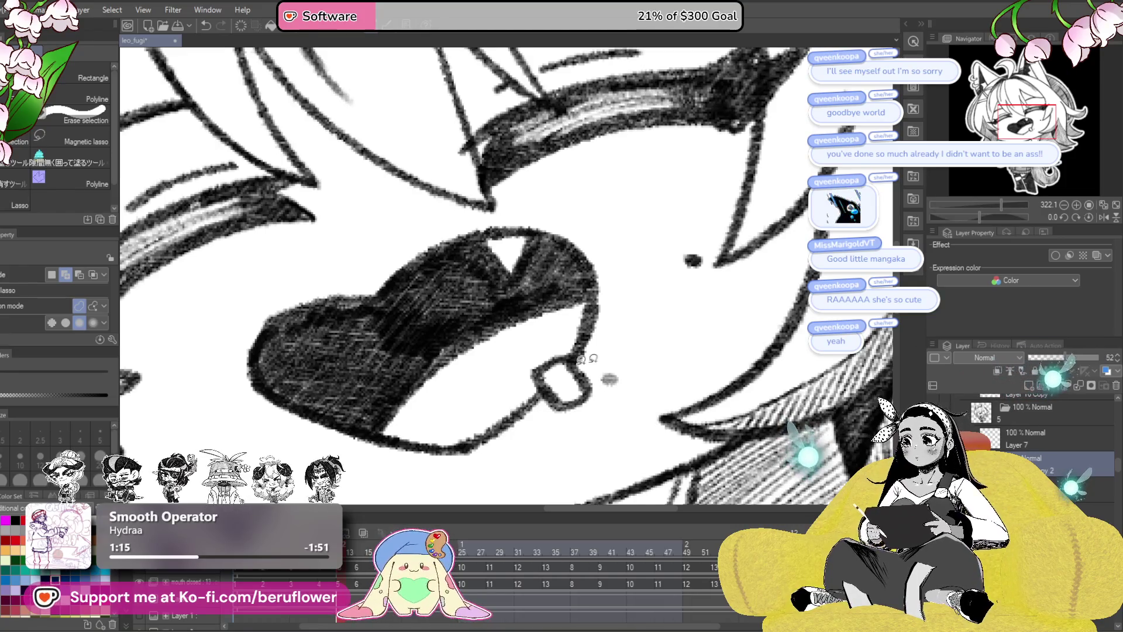
pyautogui.press('p')
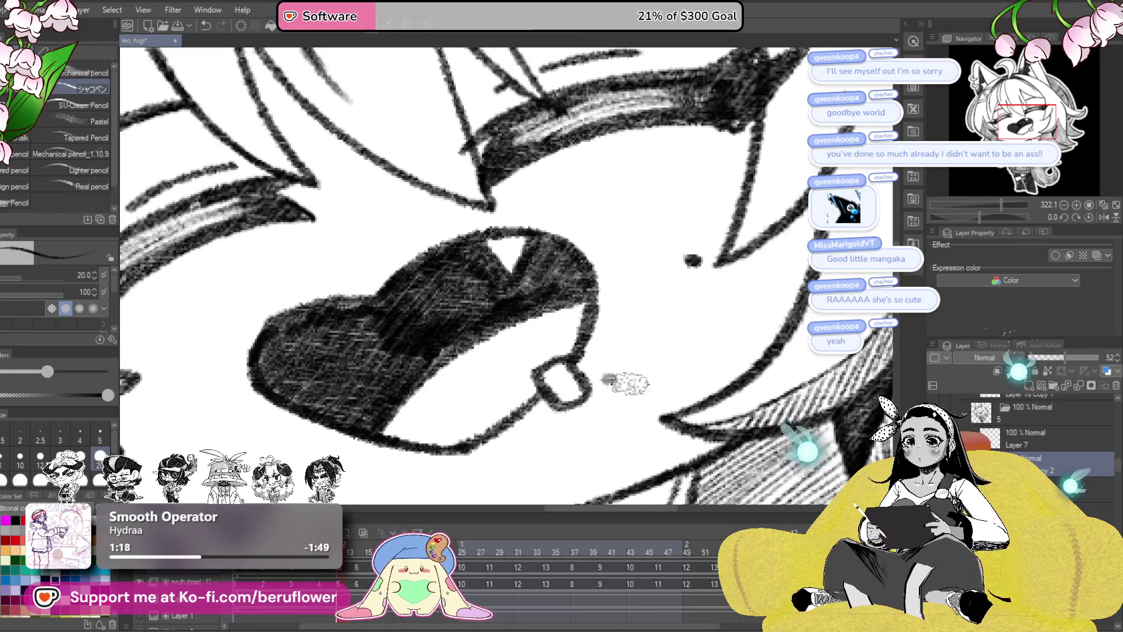
pyautogui.click(1022, 430)
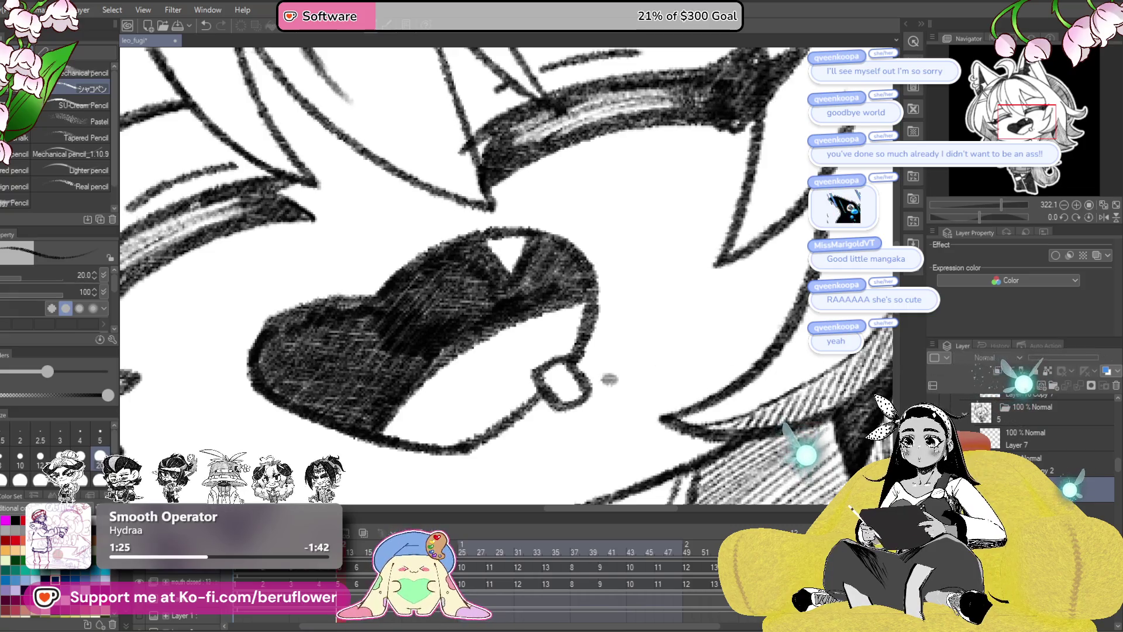
# - Select the faded 52% copy layer and step through frames to the open-eyed, open-mouthed cel
pyautogui.click(1047, 463)
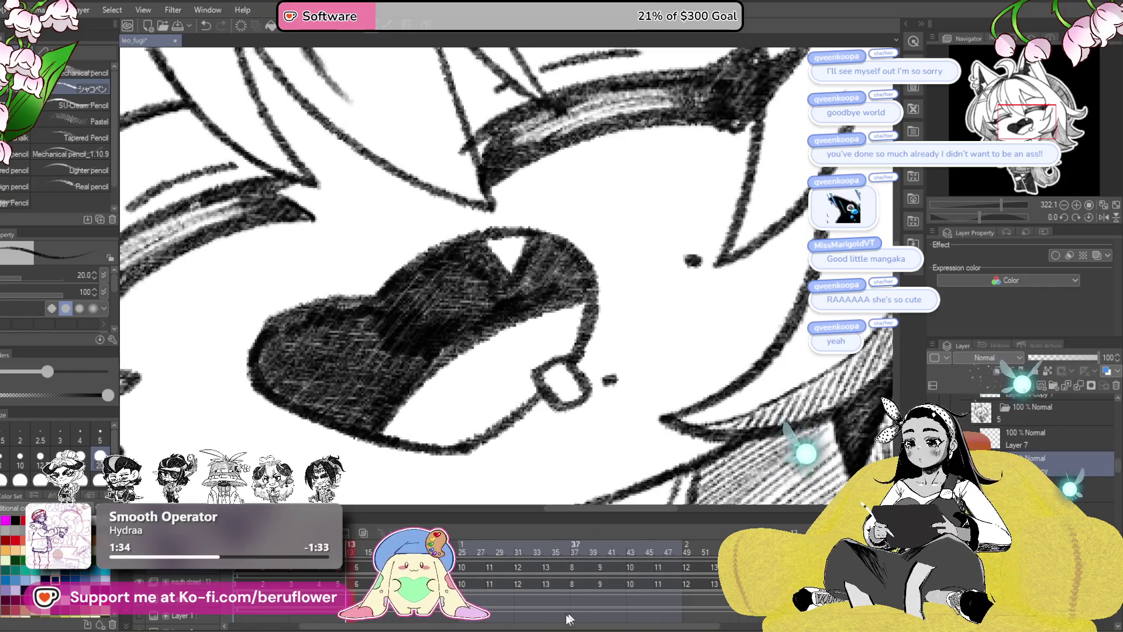
pyautogui.moveTo(543, 629); pyautogui.dragTo(566, 628)
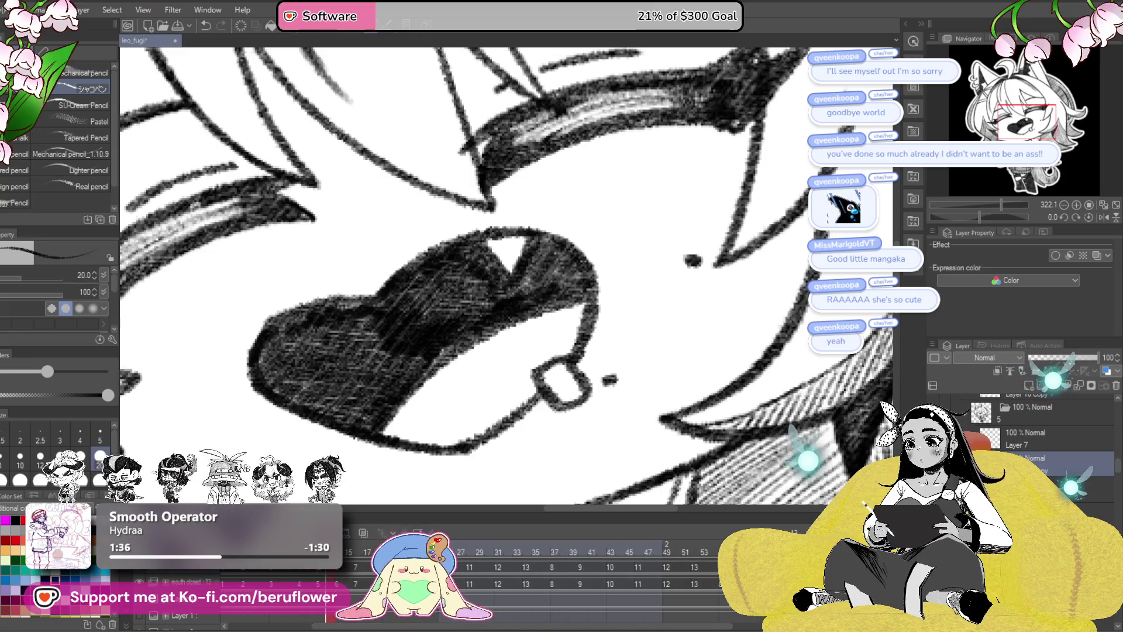
pyautogui.press('Right')
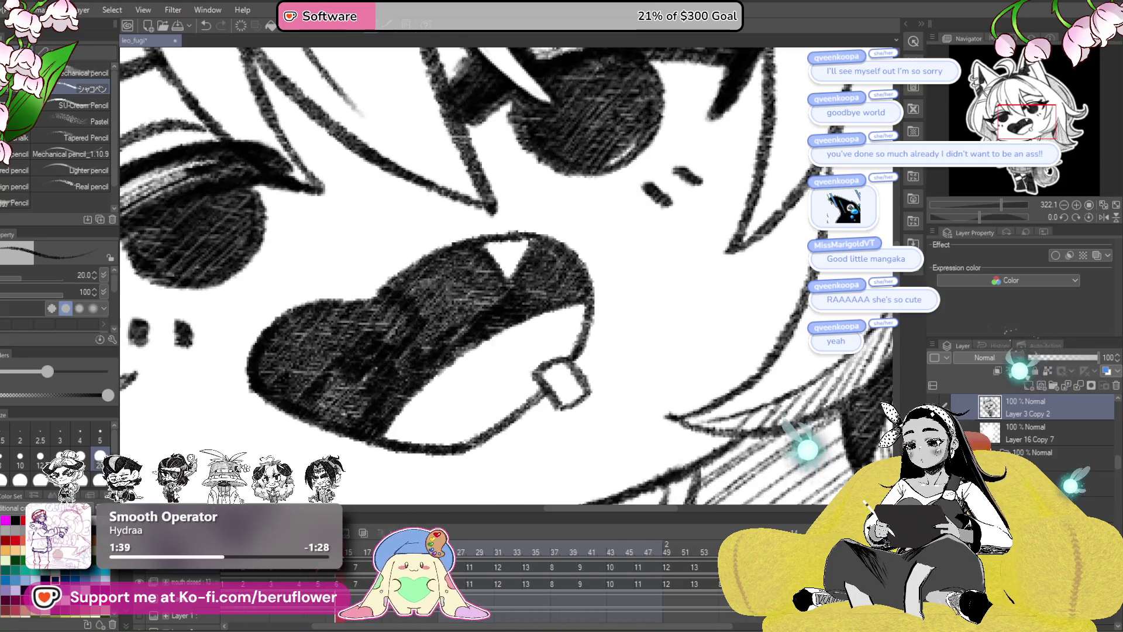
pyautogui.press('Left')
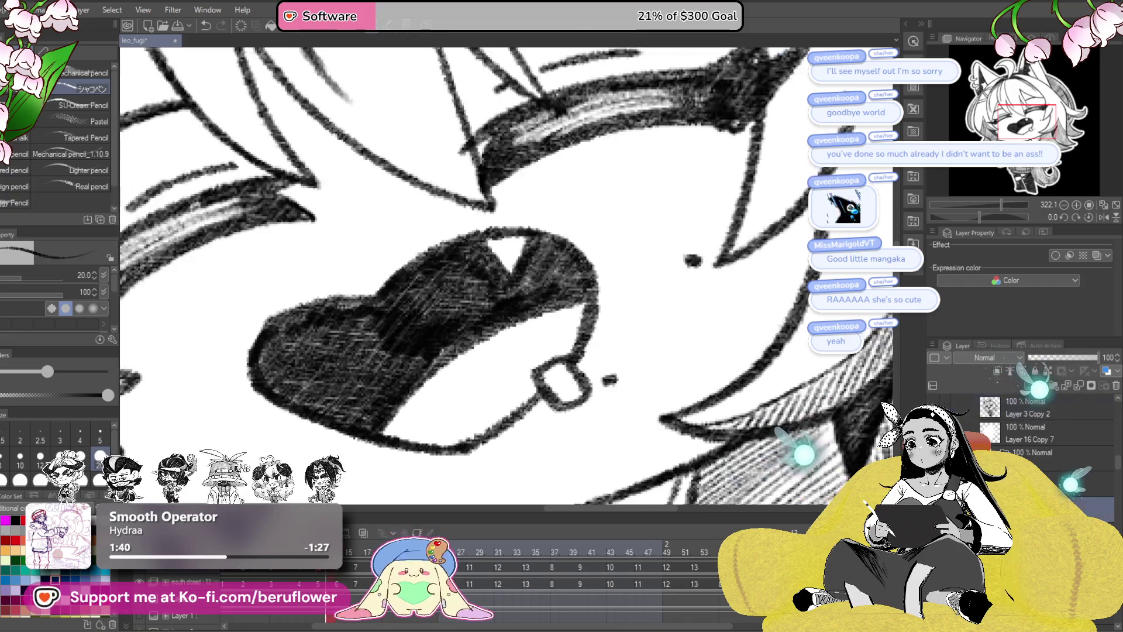
pyautogui.click(339, 586)
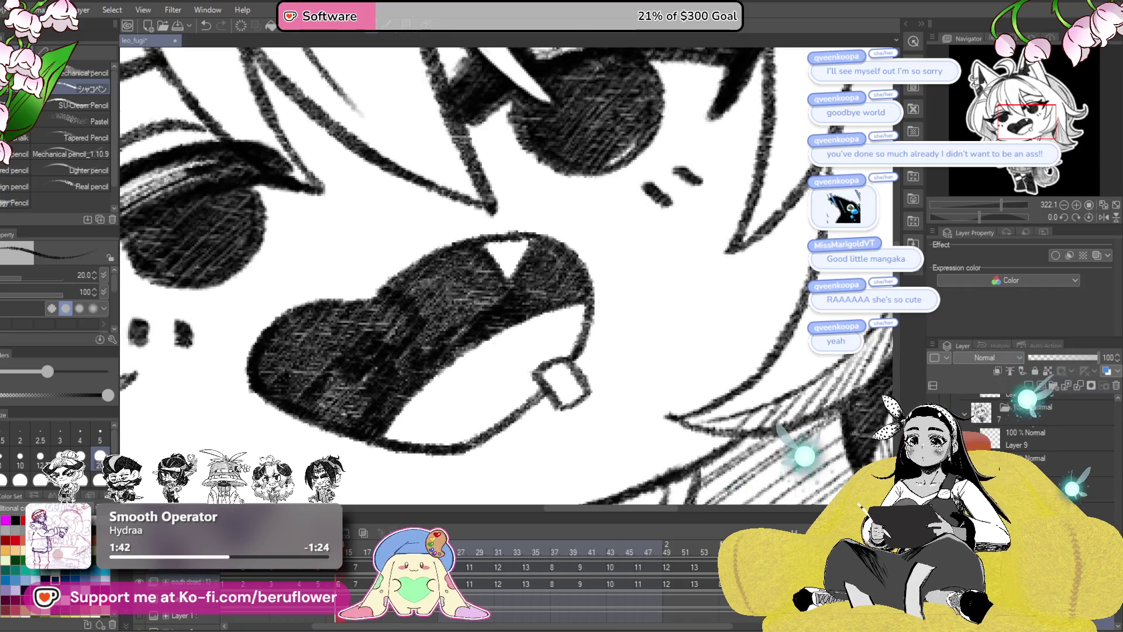
pyautogui.scroll(-2, 1023, 427)
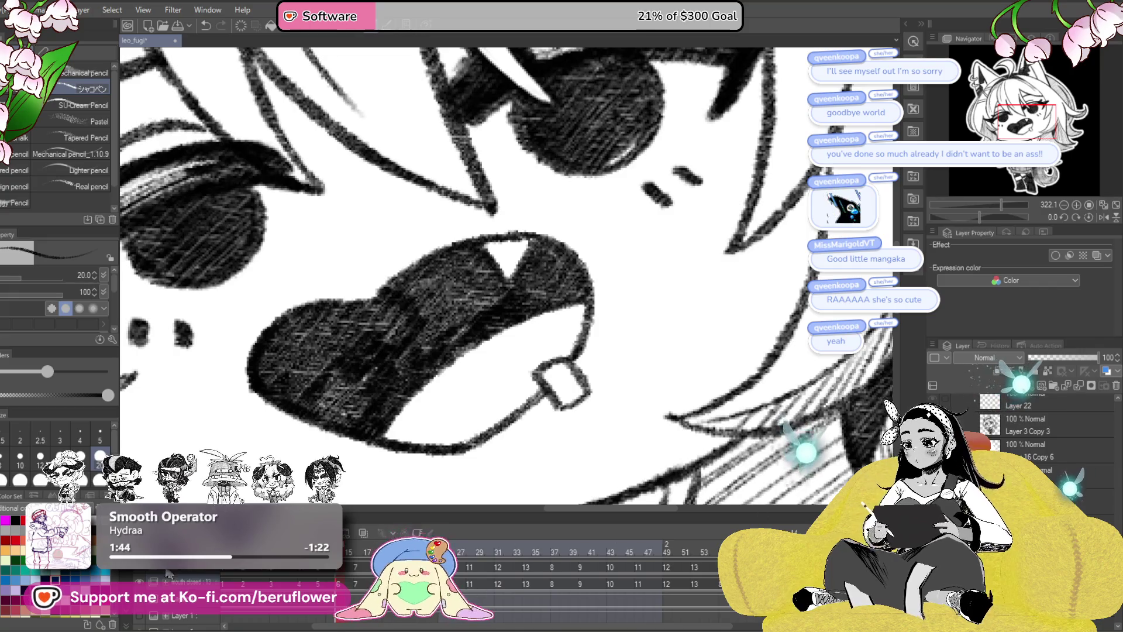
pyautogui.press('Right')
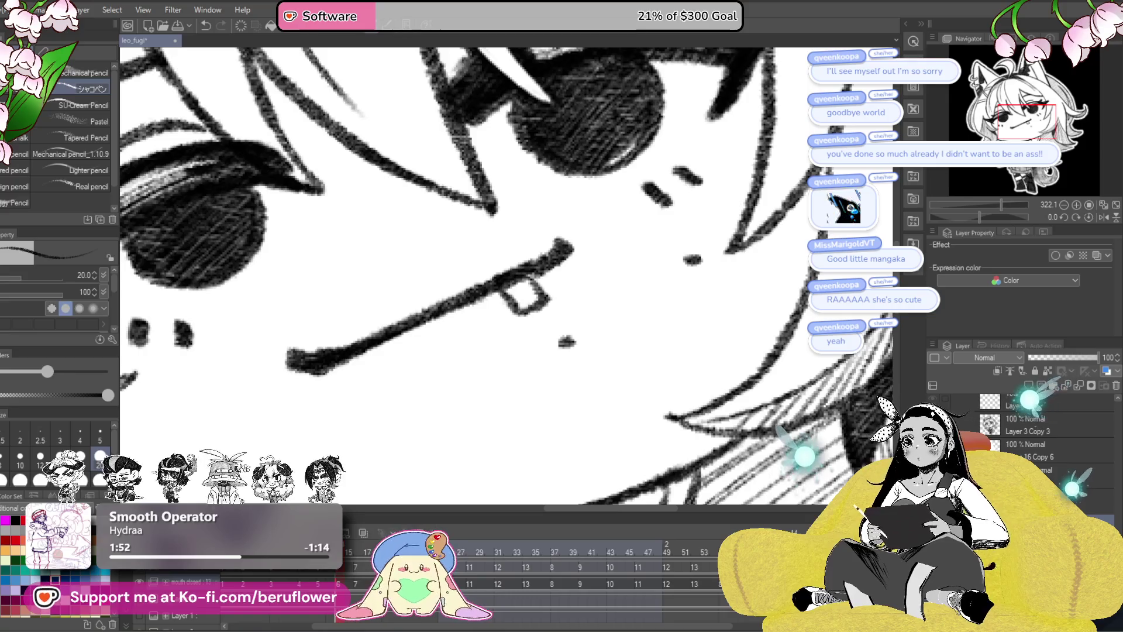
pyautogui.press('Right')
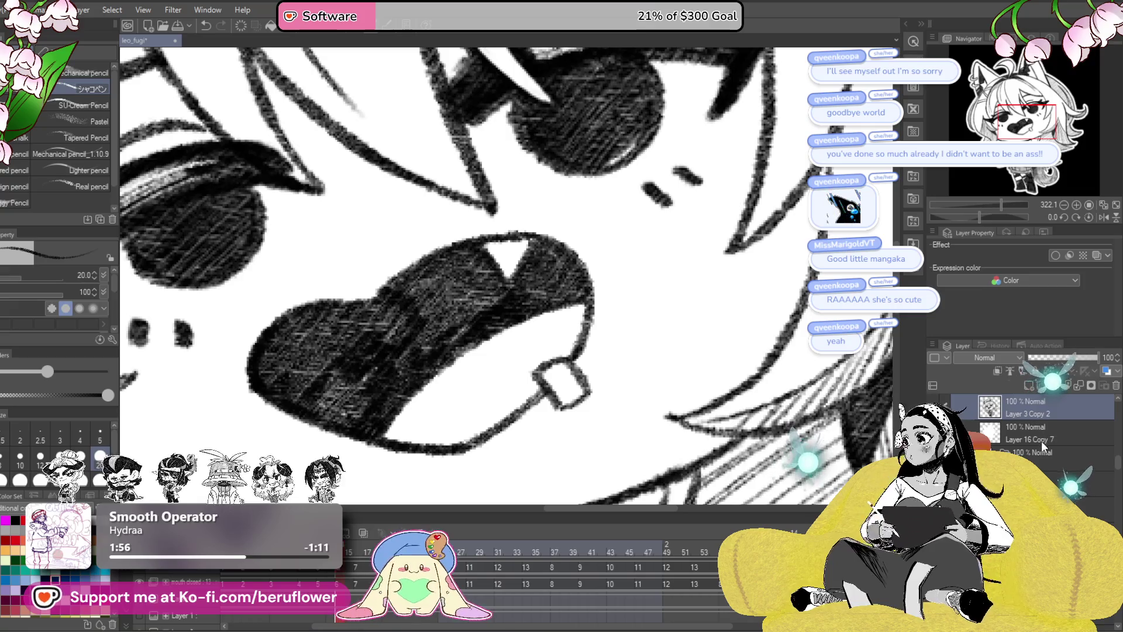
pyautogui.press('Right')
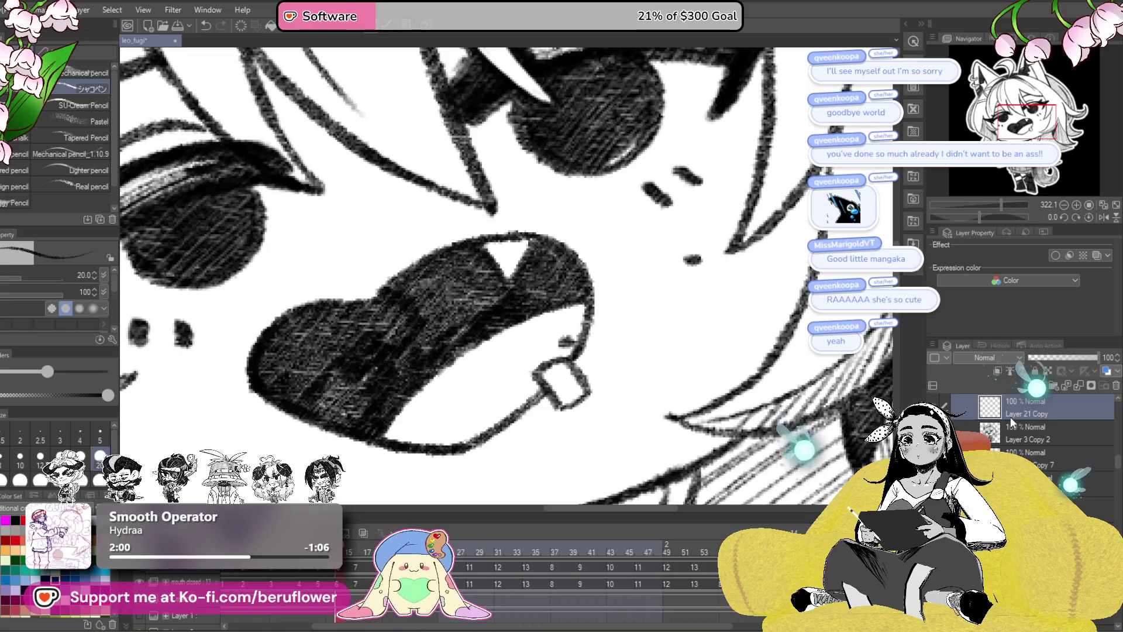
# - Paste a faint mole guide, ink the dot on Layer 21 Copy, and move that layer under Layer 8
pyautogui.moveTo(585, 324); pyautogui.dragTo(572, 357)
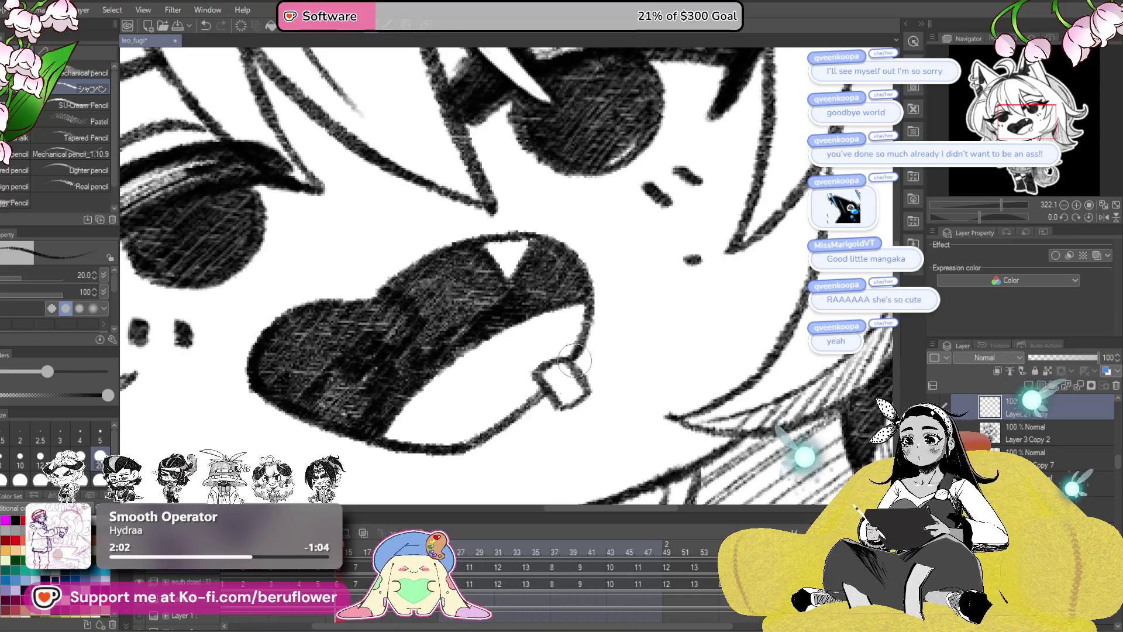
pyautogui.press('Left')
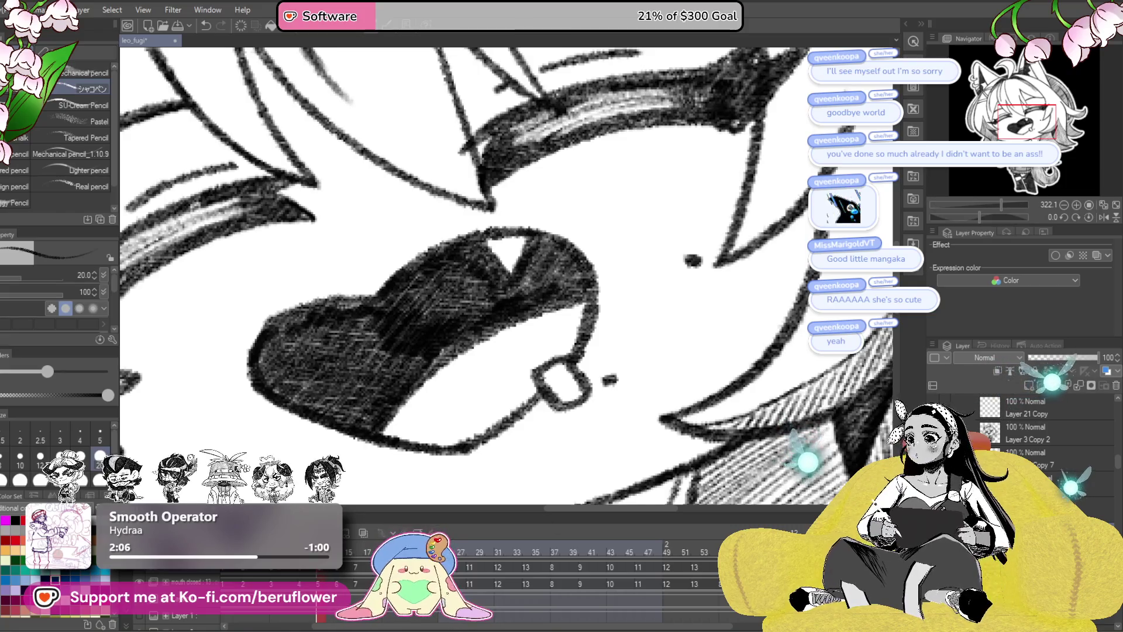
pyautogui.press('Right')
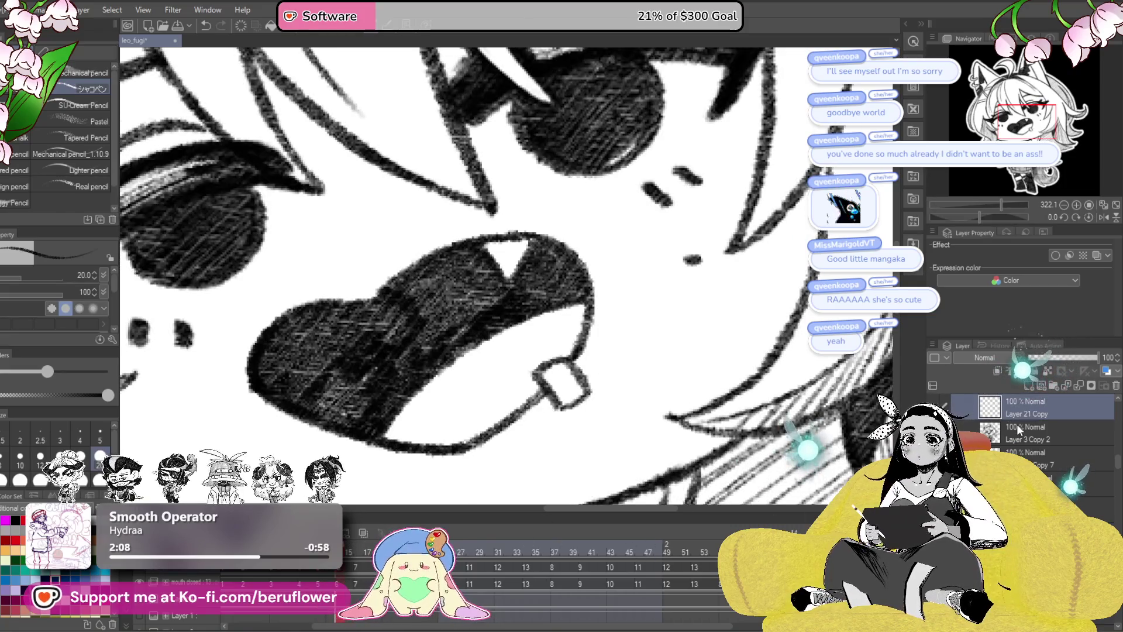
pyautogui.scroll(1, 1015, 432)
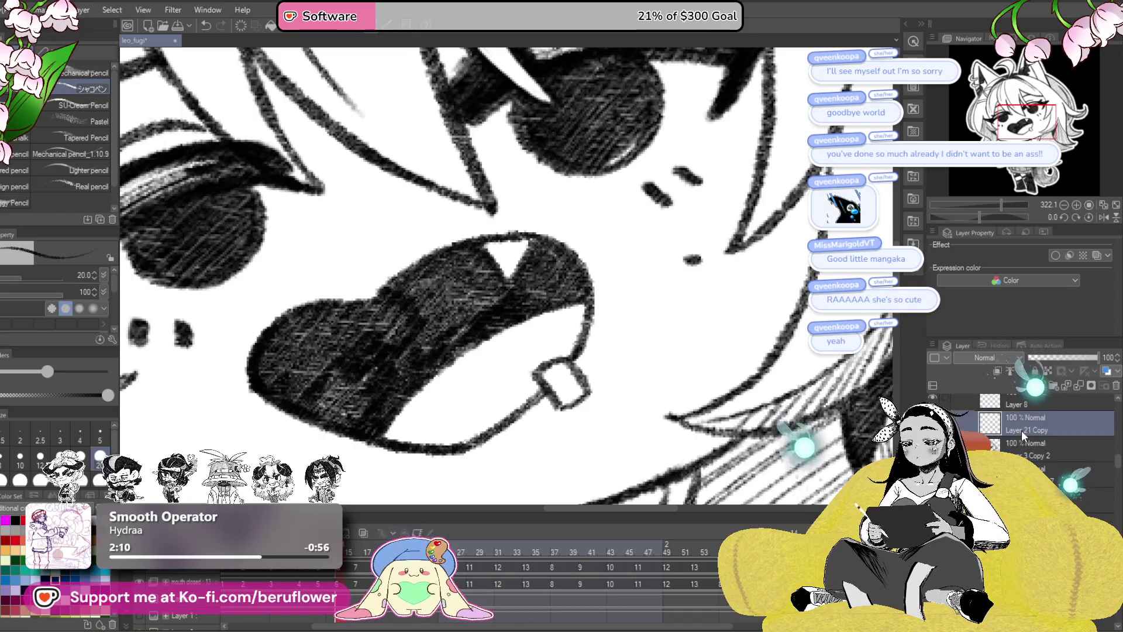
pyautogui.hotkey('ctrl', 'v')
pyautogui.click(1050, 357)
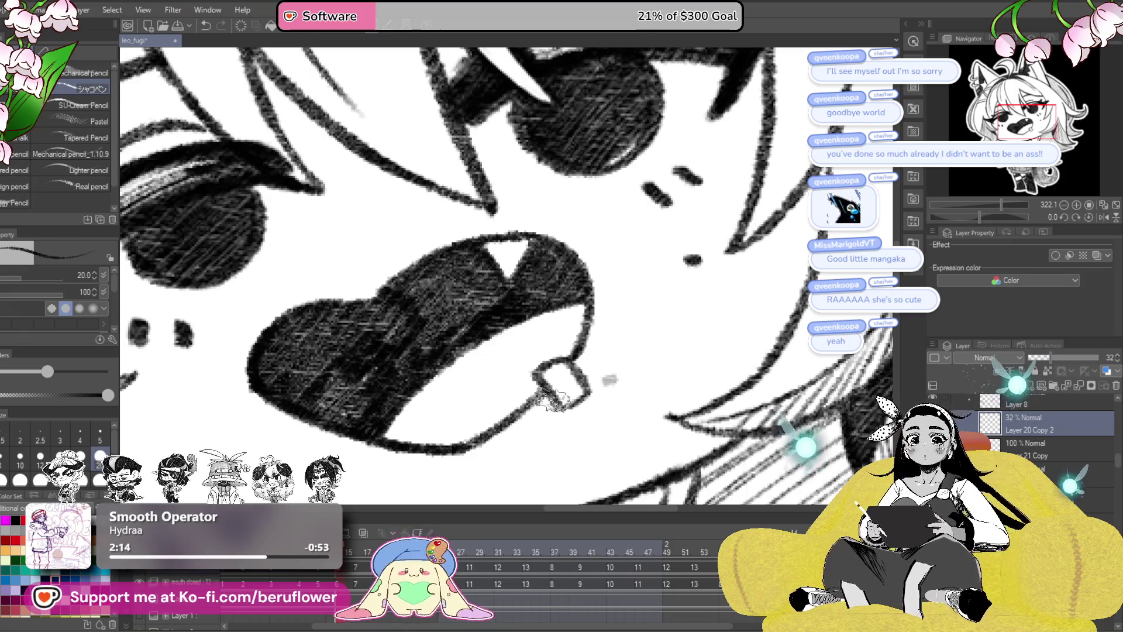
pyautogui.click(1029, 456)
pyautogui.click(610, 379)
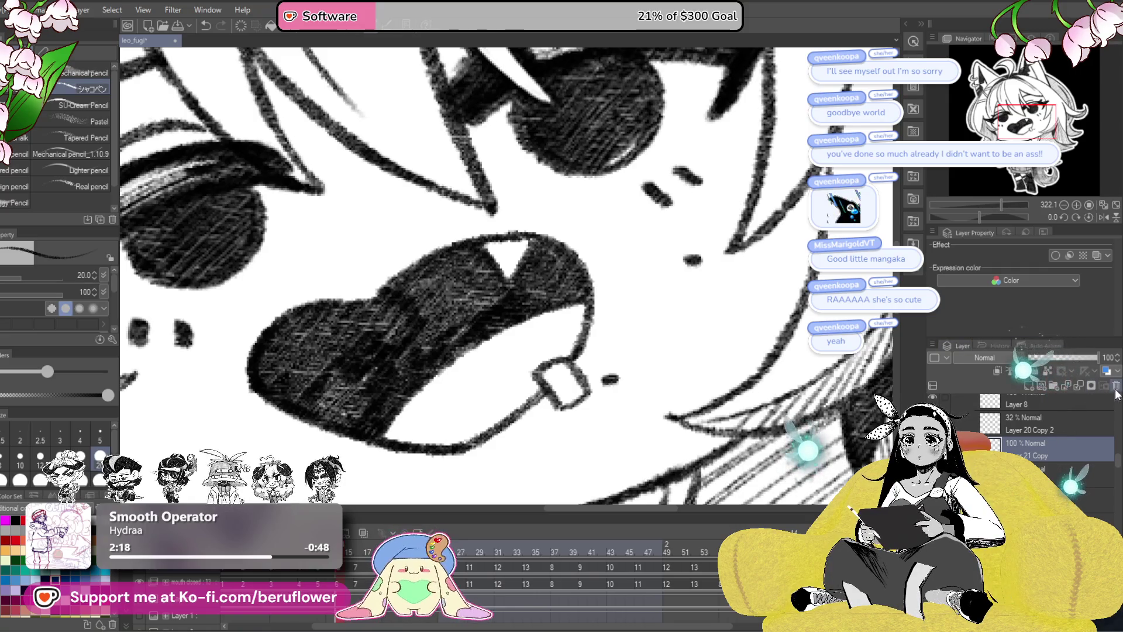
pyautogui.moveTo(1057, 443); pyautogui.dragTo(1067, 430)
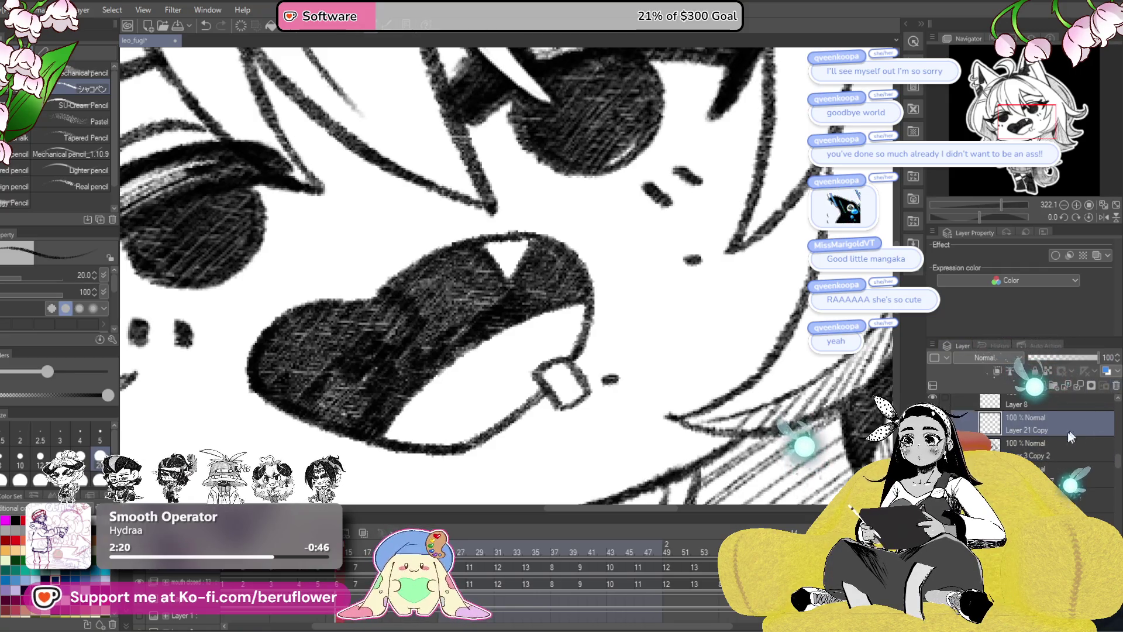
pyautogui.click(357, 553)
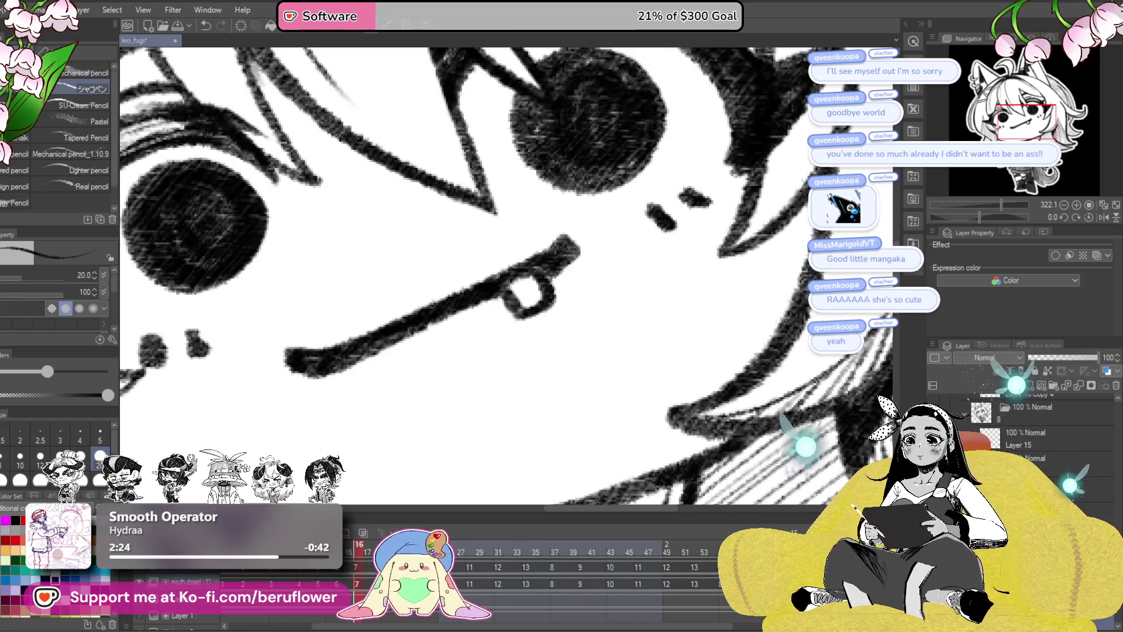
# - Dot moles on the closed-mouth frame, remove them, and paste the mole dots onto Layer 3 Copy 3
pyautogui.click(692, 260)
pyautogui.click(565, 343)
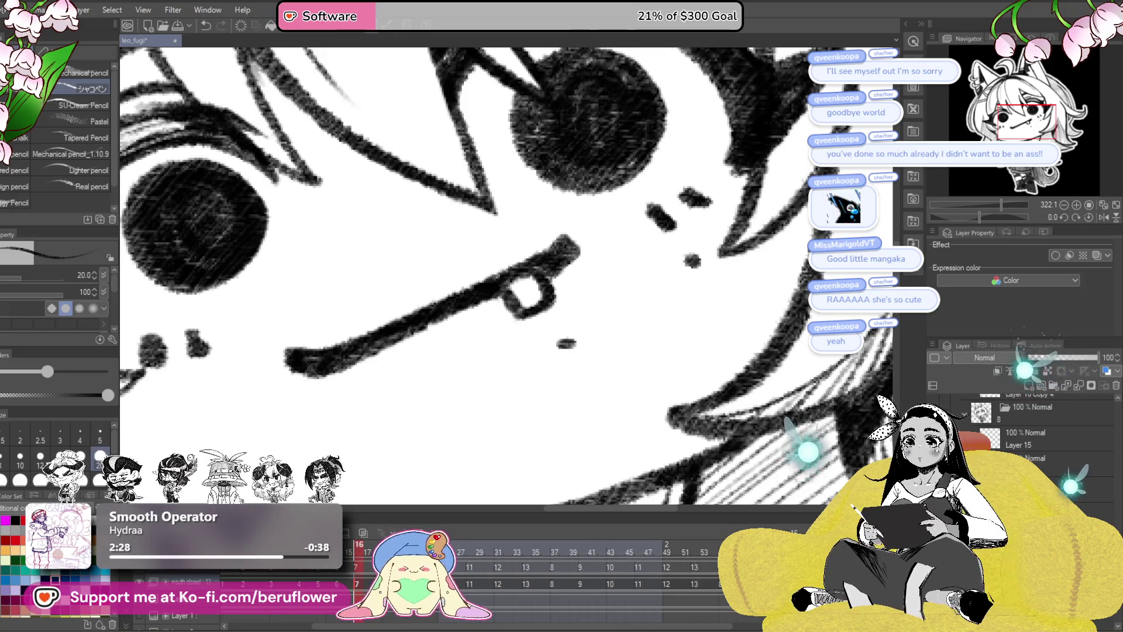
pyautogui.click(190, 582)
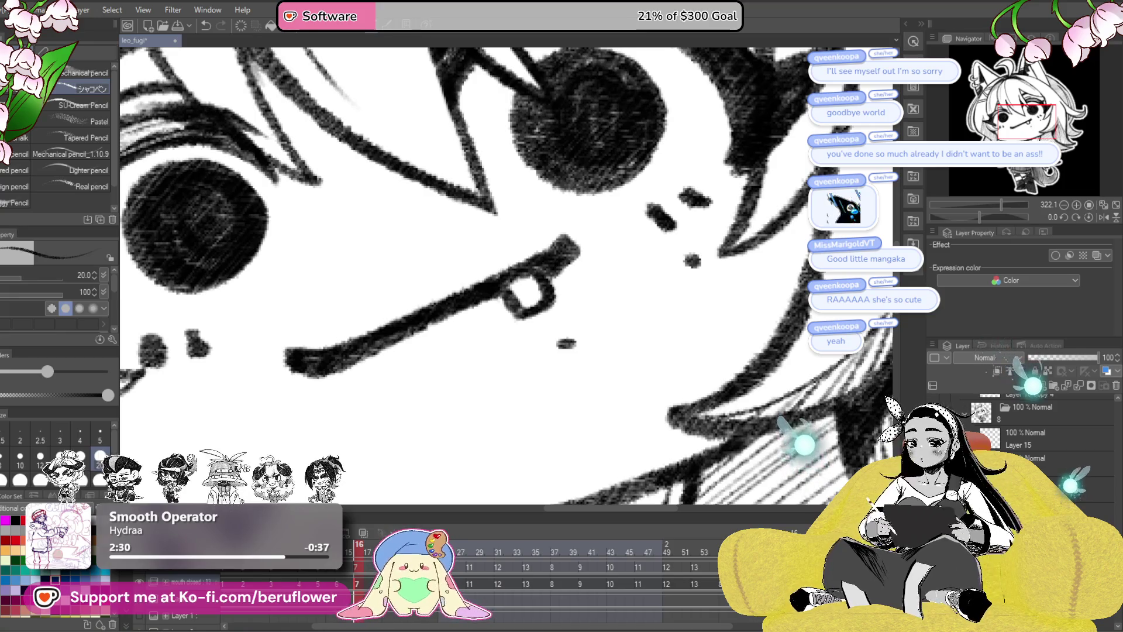
pyautogui.click(354, 569)
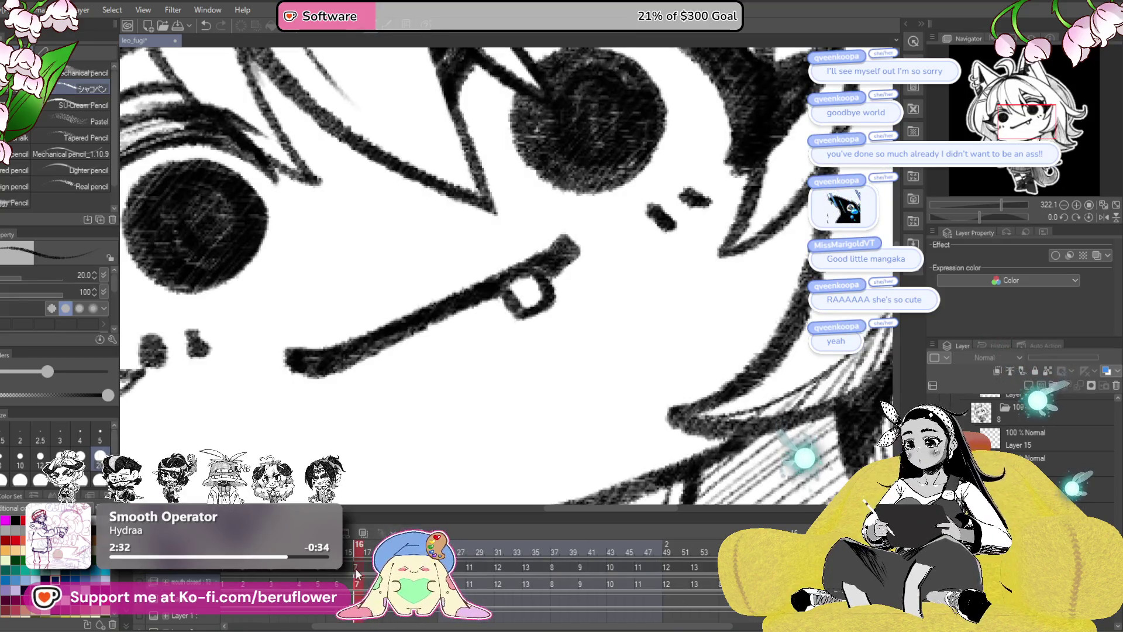
pyautogui.click(1040, 440)
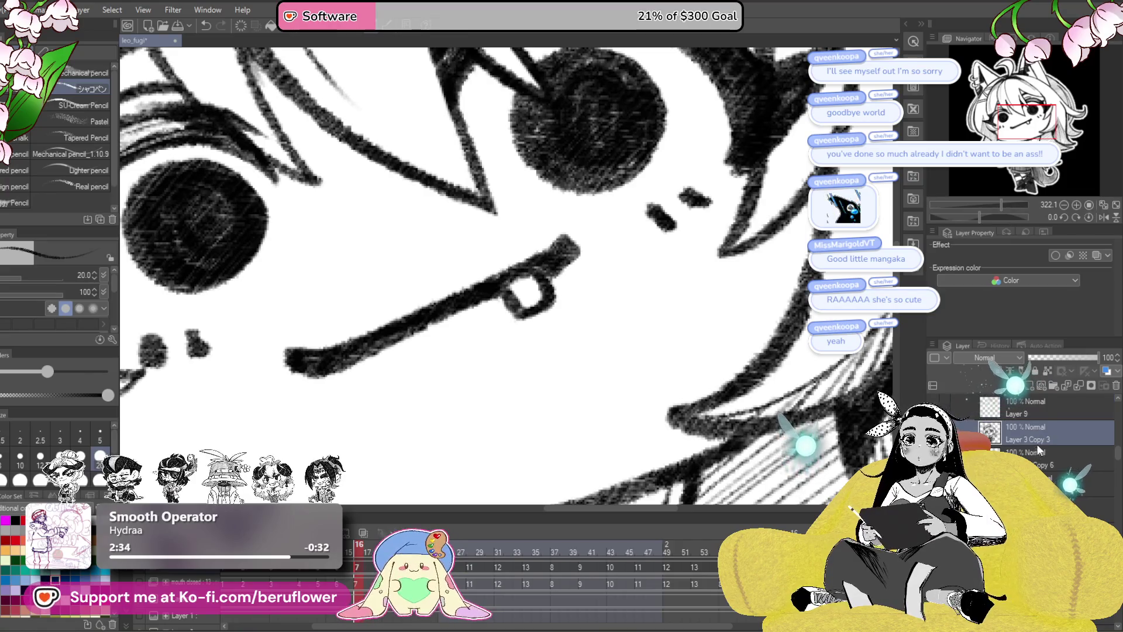
pyautogui.hotkey('ctrl', 'v')
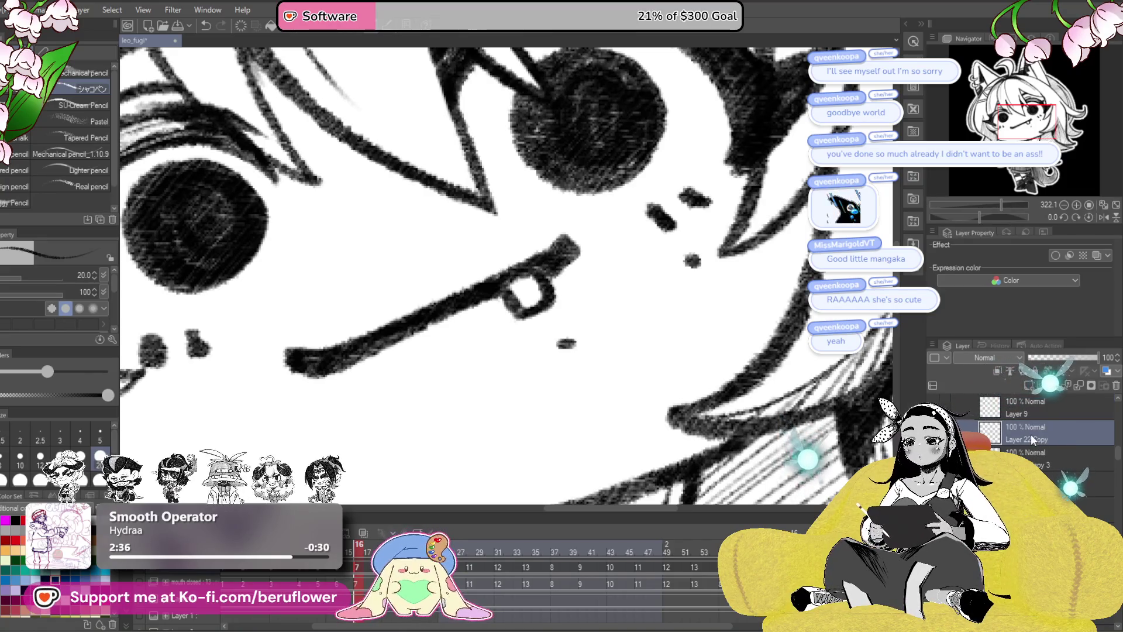
# - Flip repeatedly between the closed-mouth and open-mouth frames, ending on the open-mouth cel
pyautogui.click(363, 572)
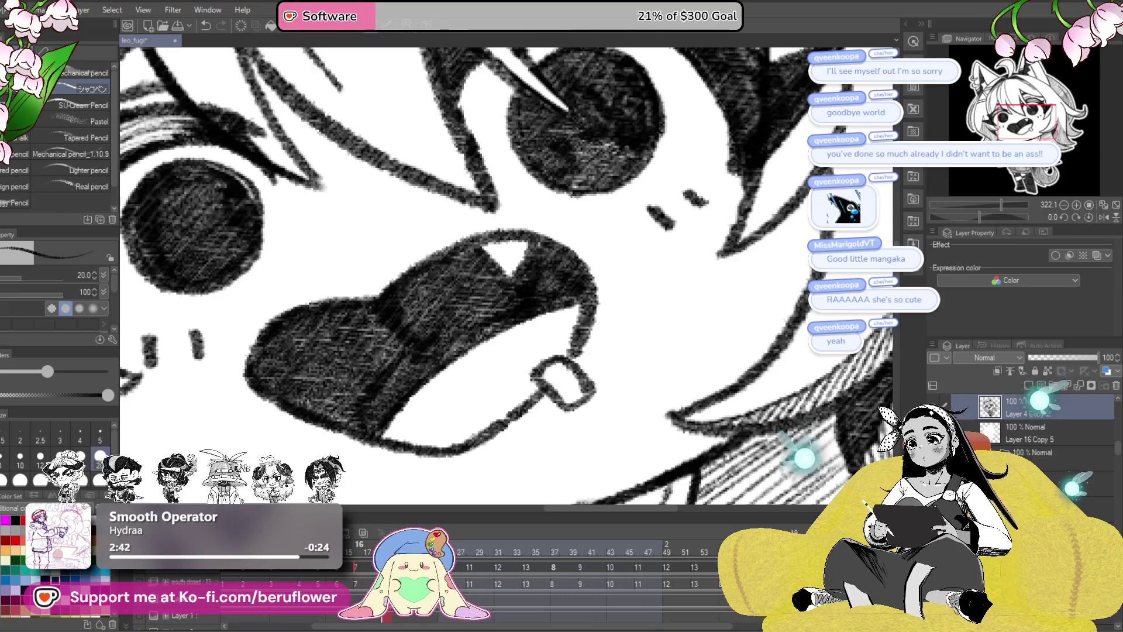
pyautogui.click(358, 552)
pyautogui.click(367, 552)
pyautogui.click(358, 552)
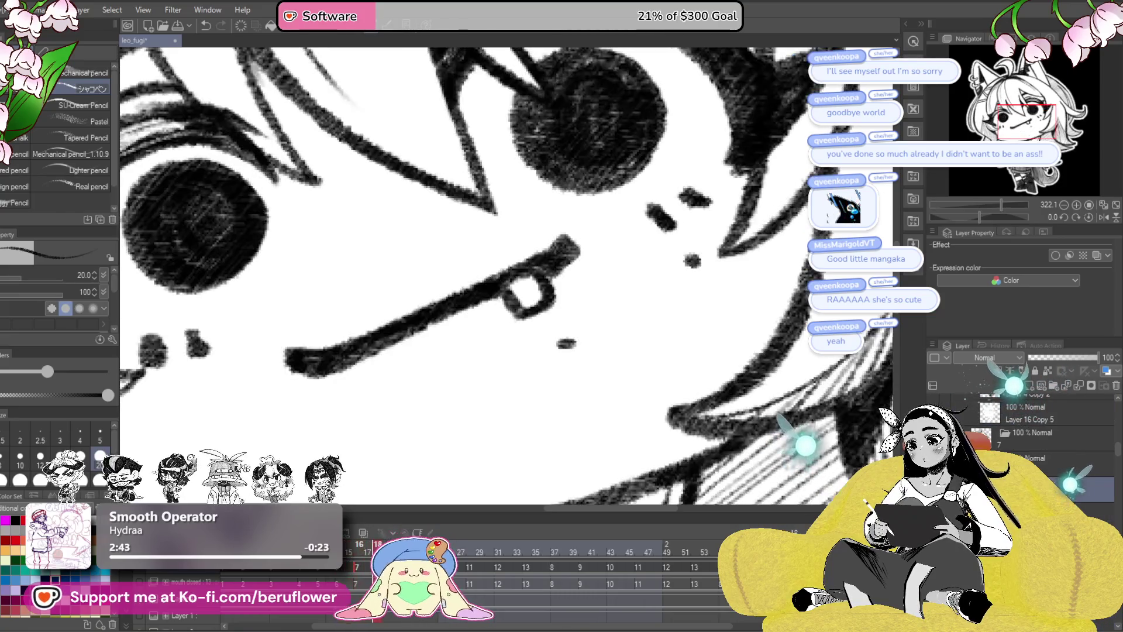
pyautogui.click(367, 552)
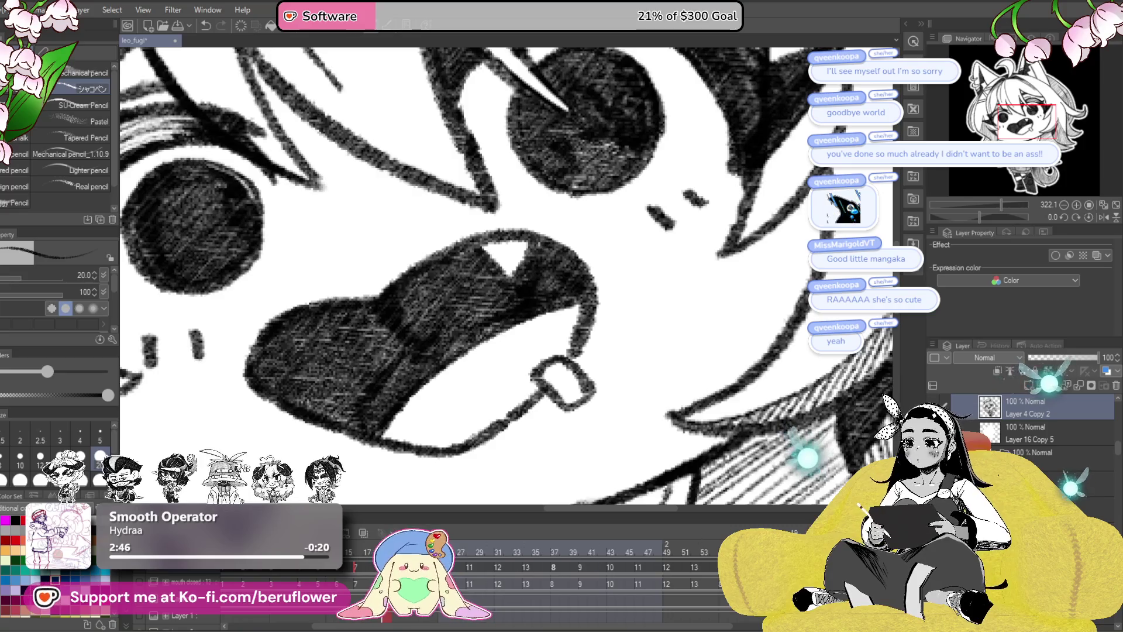
pyautogui.scroll(-1, 1029, 427)
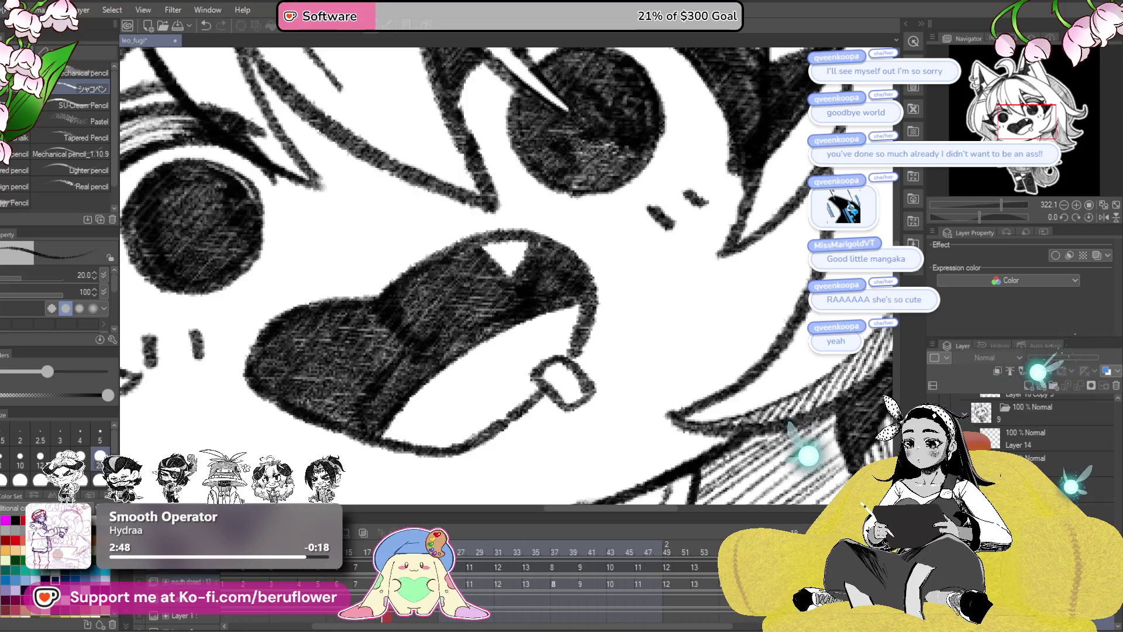
pyautogui.click(141, 584)
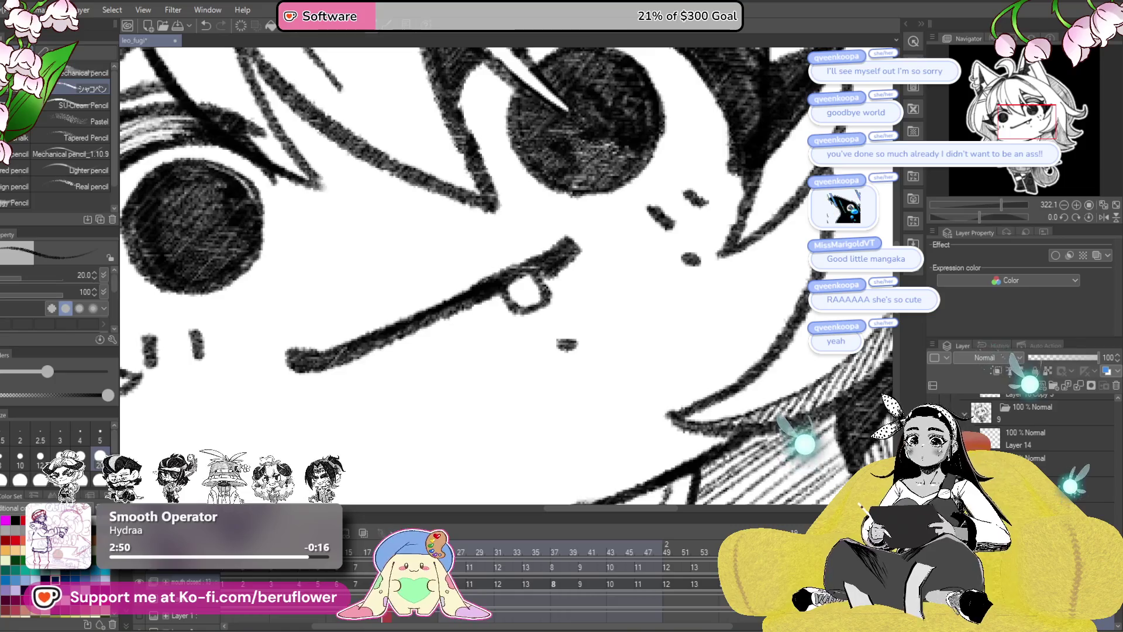
pyautogui.scroll(-1, 1029, 427)
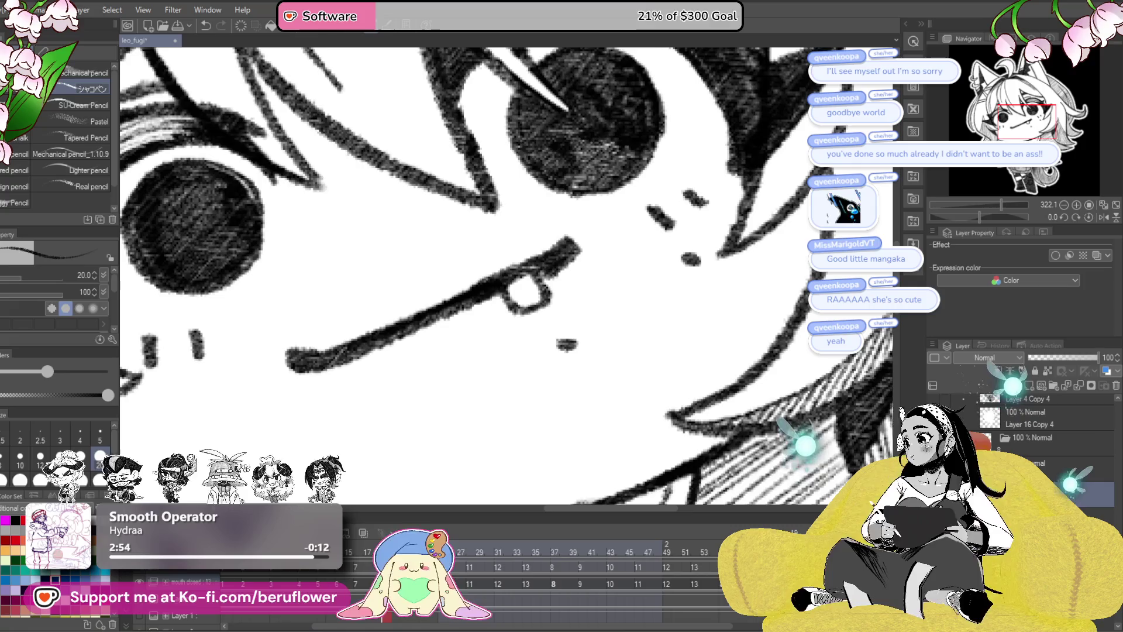
pyautogui.click(141, 568)
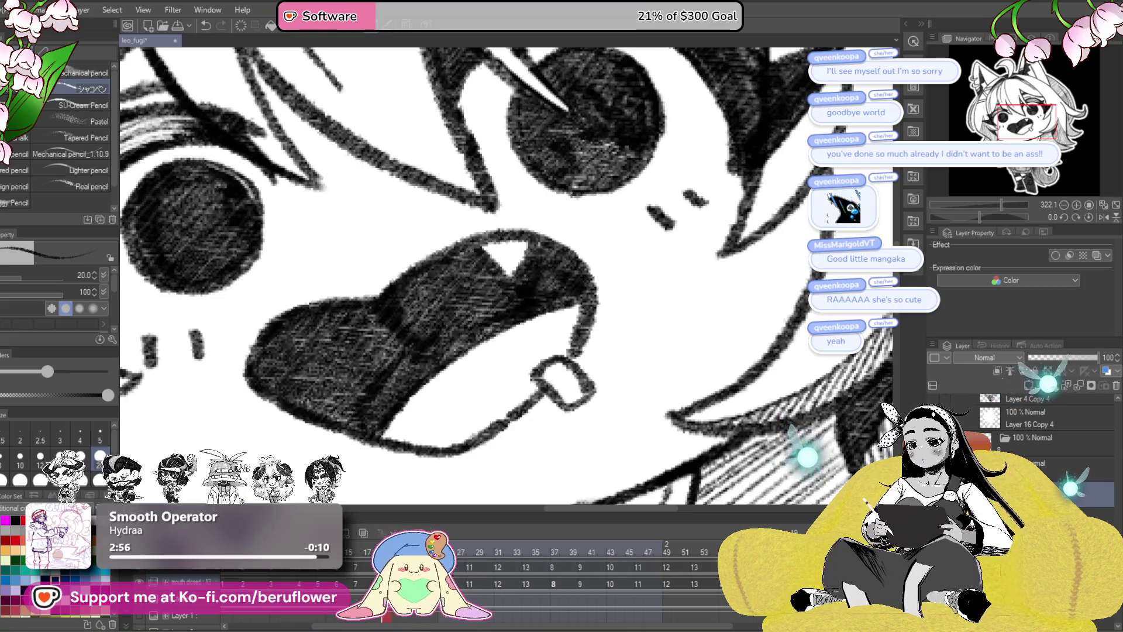
pyautogui.scroll(2, 1020, 434)
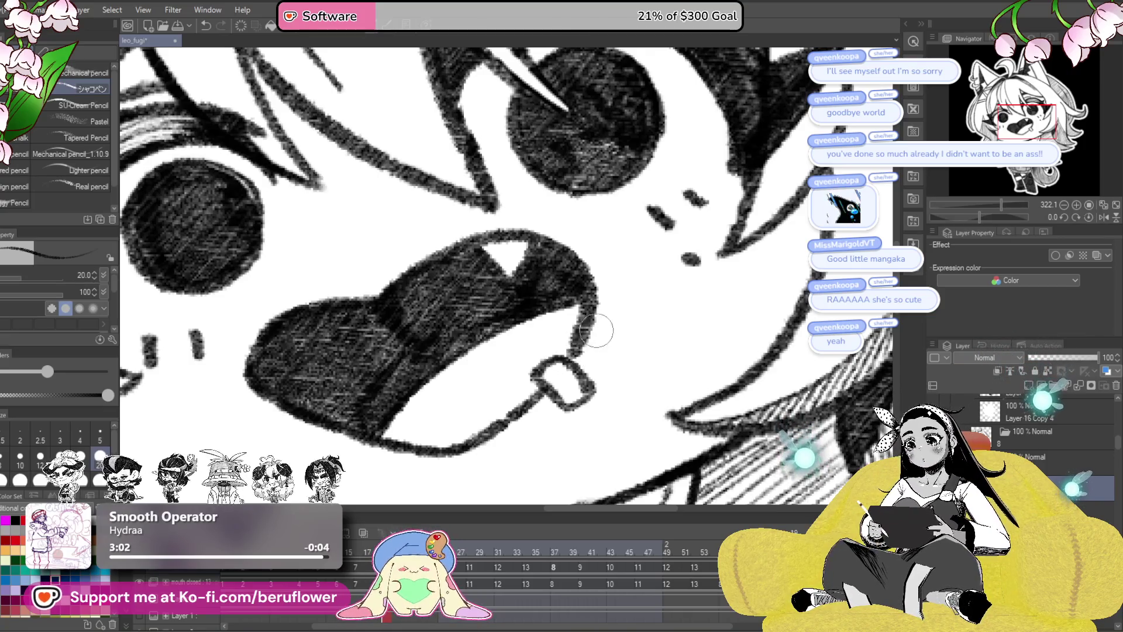
pyautogui.click(364, 565)
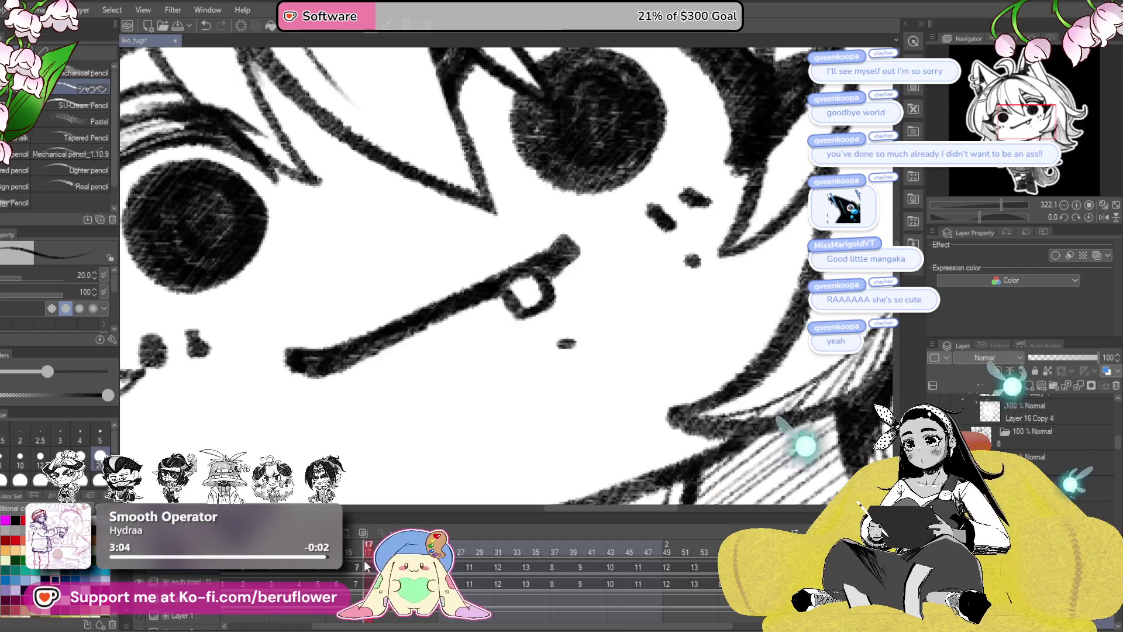
pyautogui.click(339, 577)
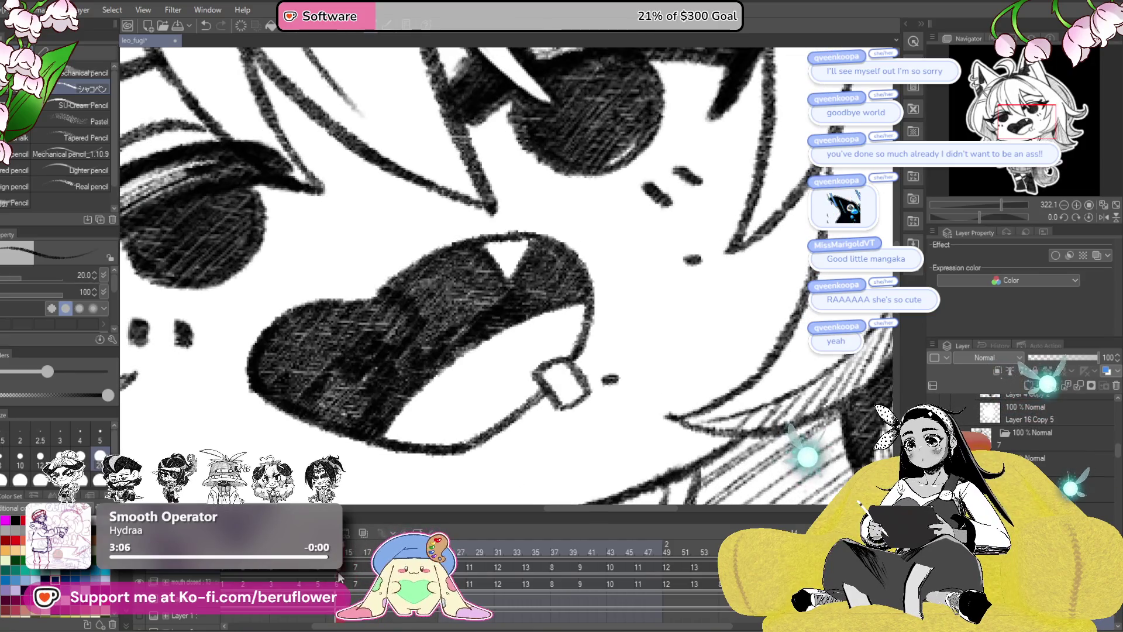
# - Go to frame 42 and select the layer holding the faint mole dot
pyautogui.press('m')
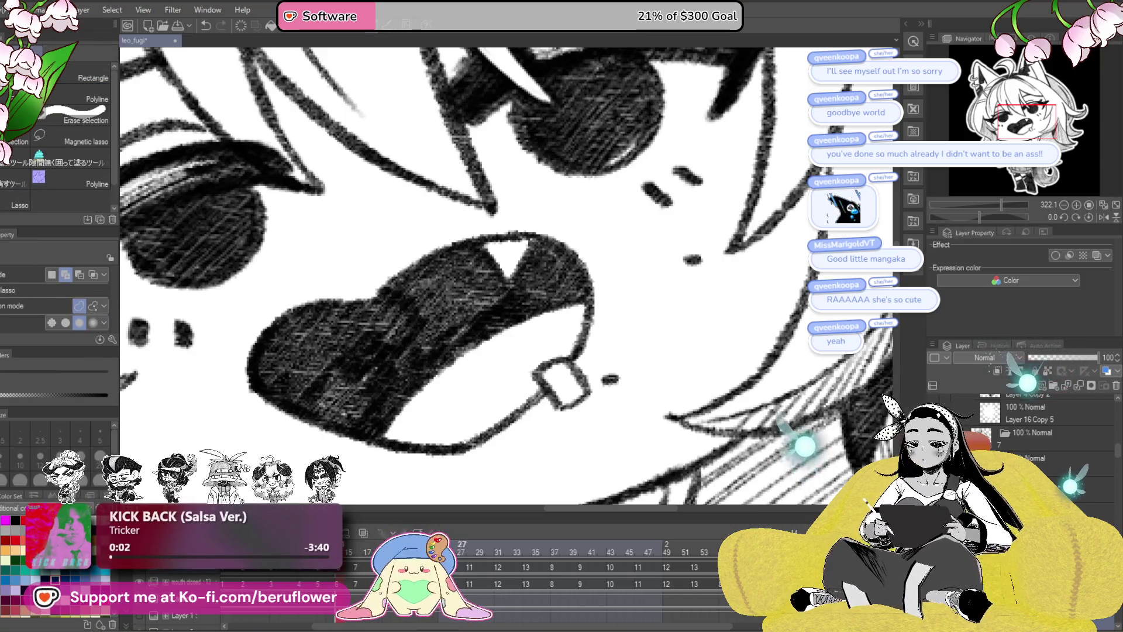
pyautogui.click(622, 608)
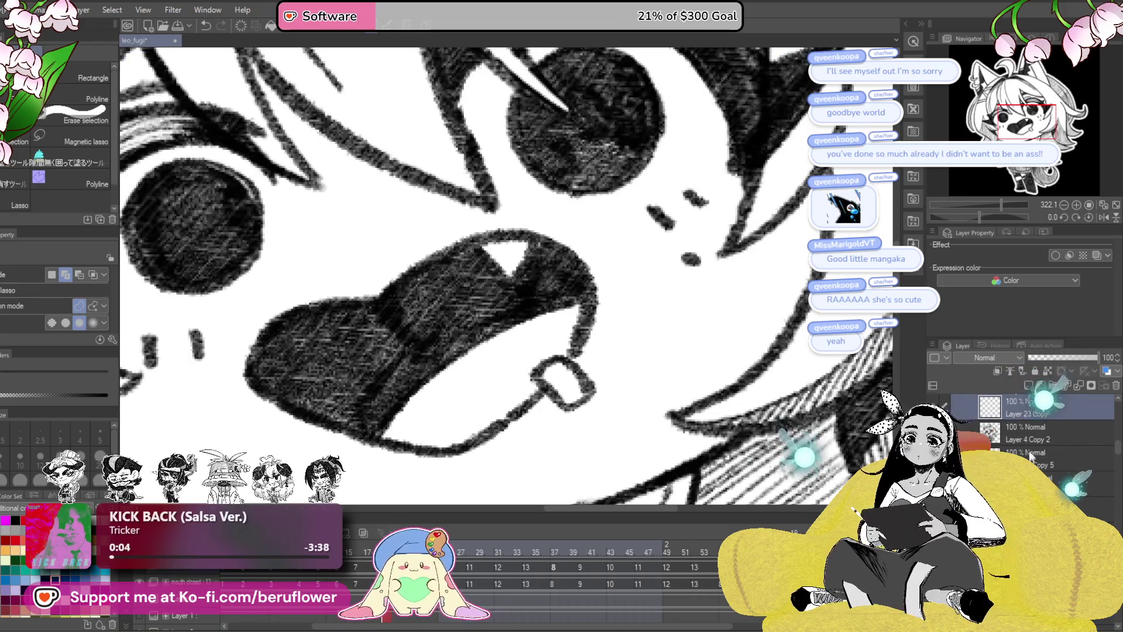
pyautogui.scroll(3, 1016, 431)
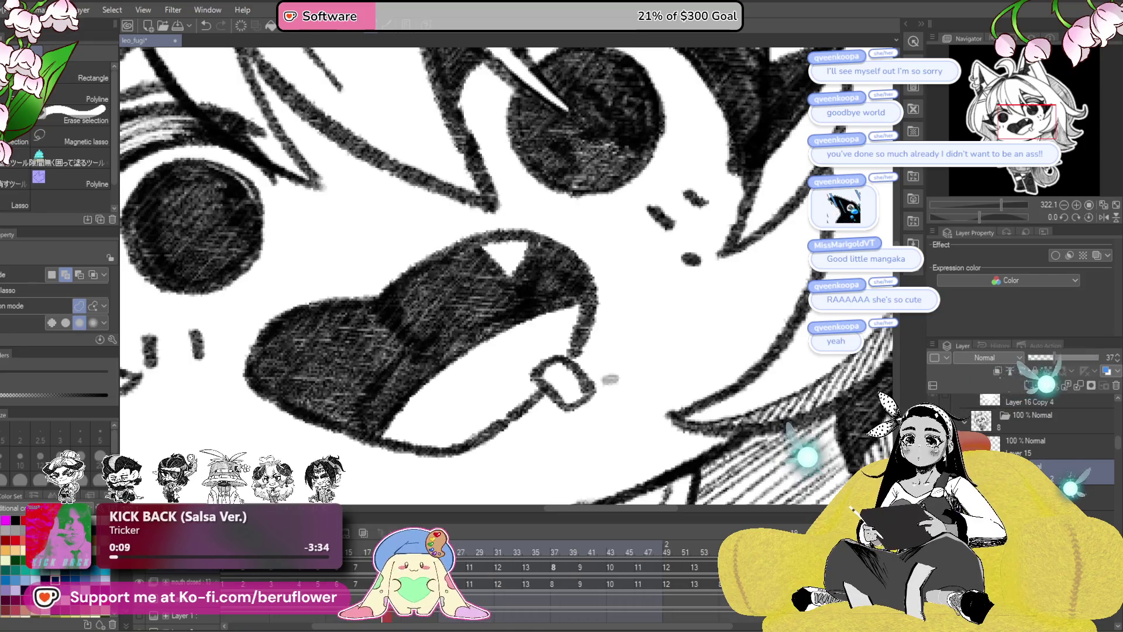
pyautogui.press('p')
pyautogui.press('p')
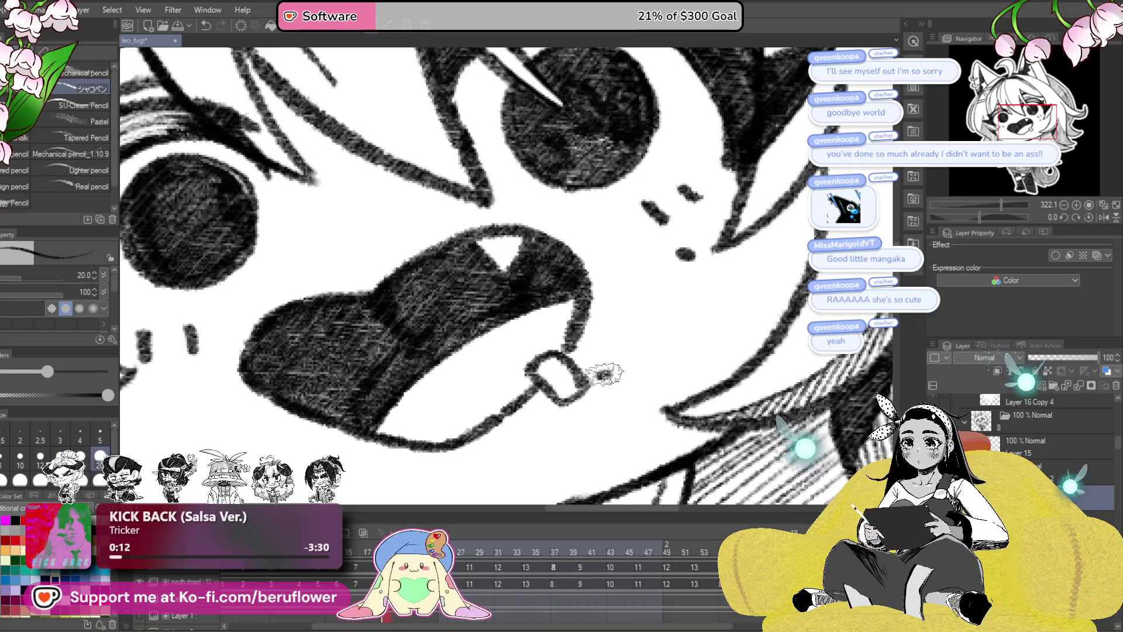
pyautogui.click(1076, 471)
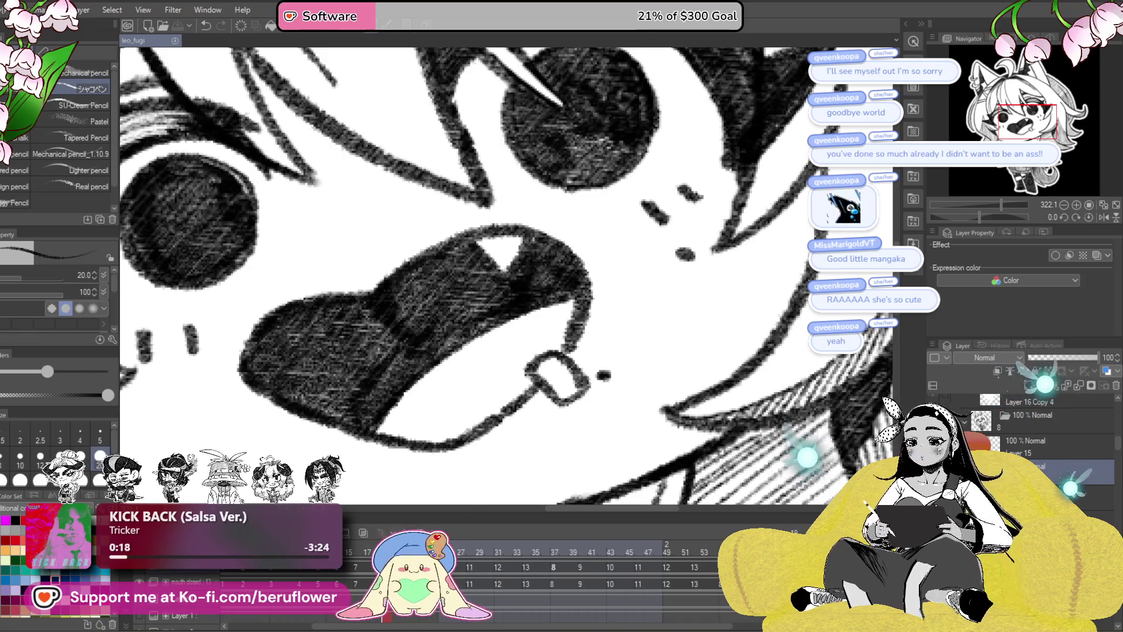
pyautogui.hotkey('ctrl', 'Right')
pyautogui.hotkey('ctrl', 'Left')
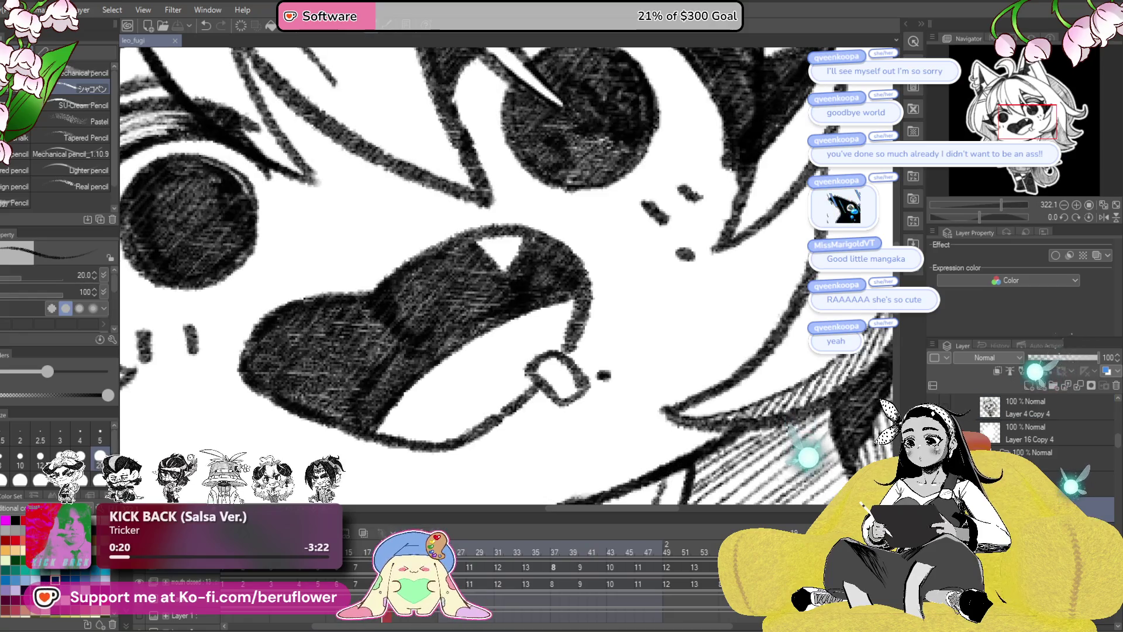
# - From frame 31, bring up the closed-mouth drawing and dot two moles beside the mouth
pyautogui.click(498, 567)
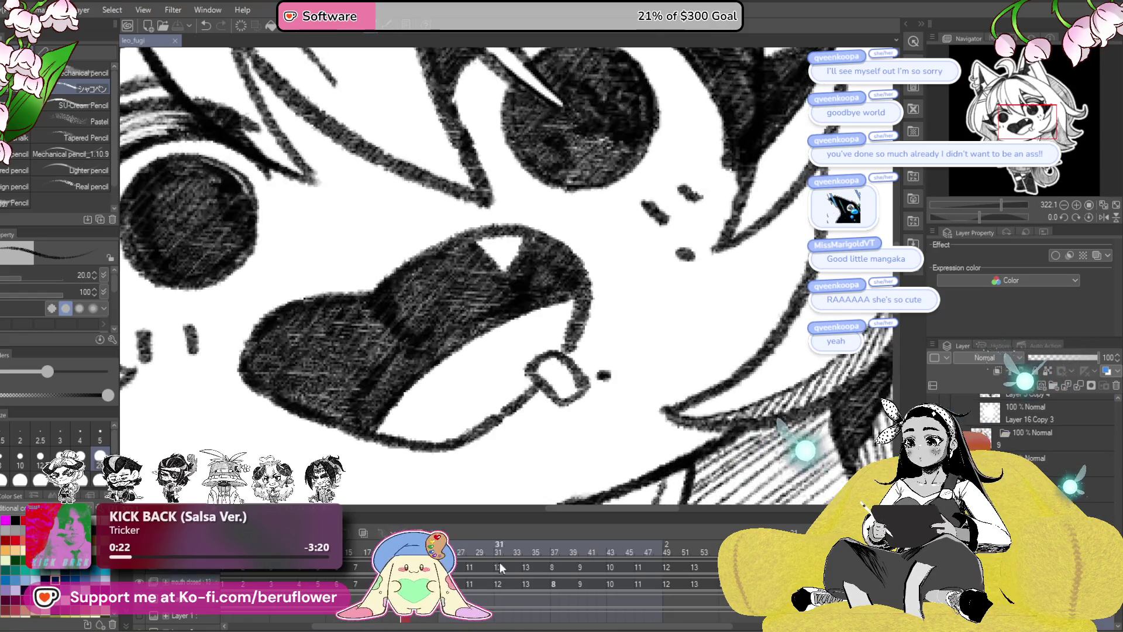
pyautogui.hotkey('ctrl', 'Right')
pyautogui.click(1047, 456)
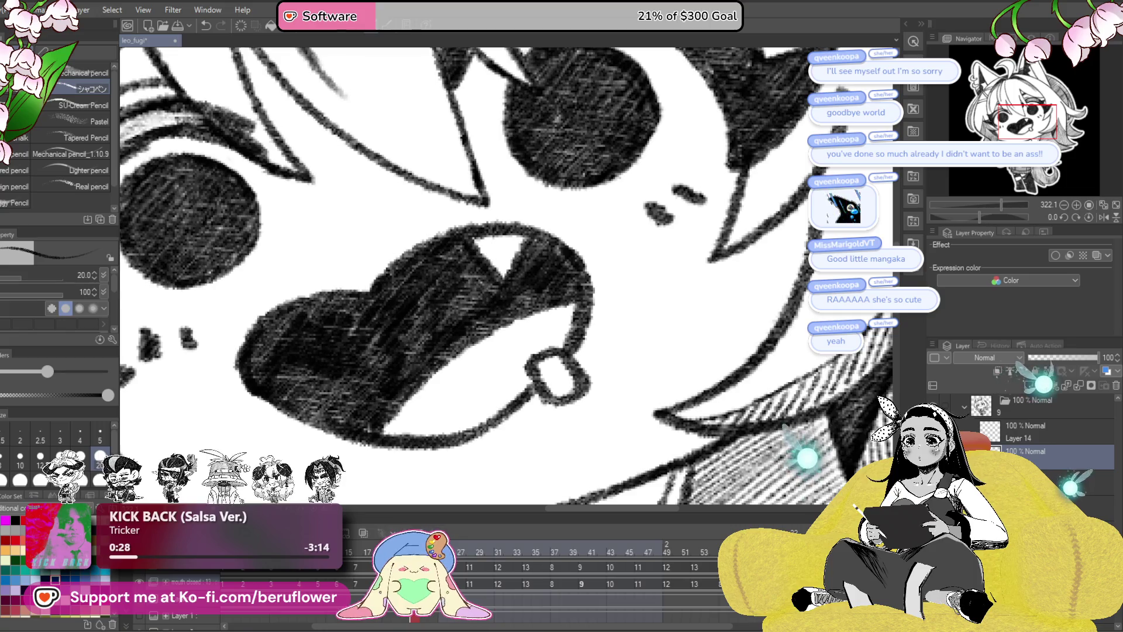
pyautogui.click(137, 570)
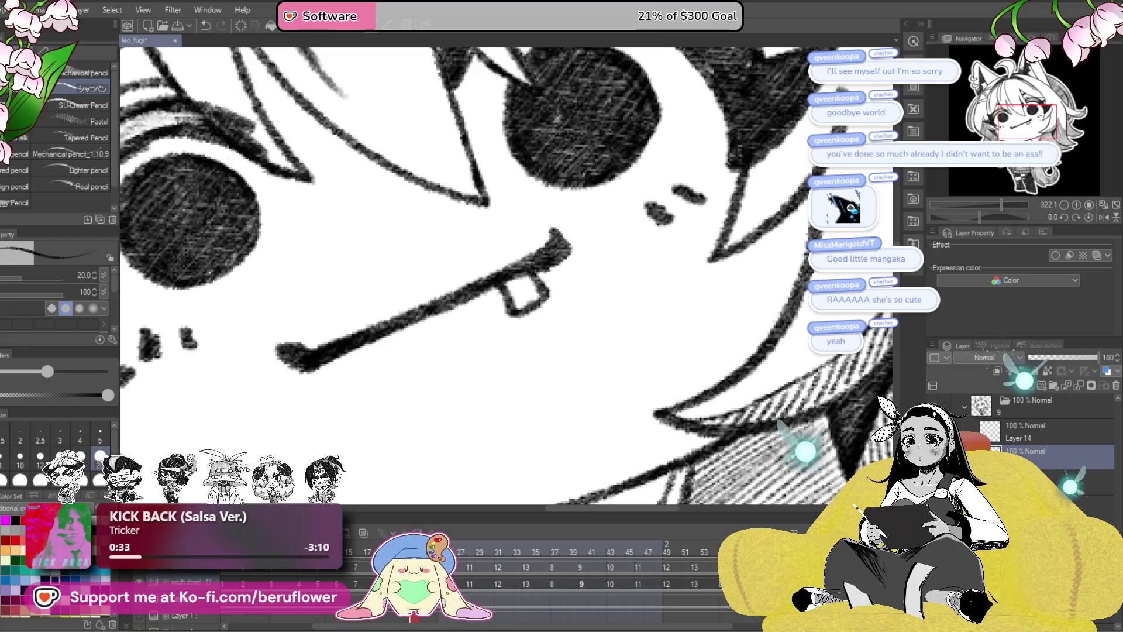
pyautogui.click(685, 253)
pyautogui.click(562, 338)
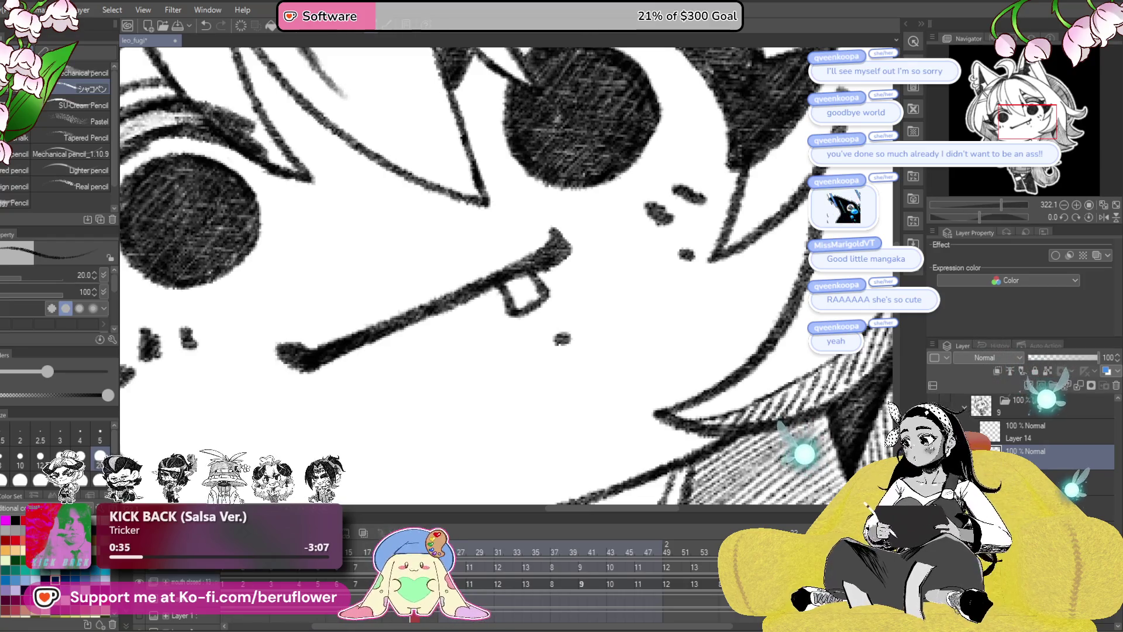
pyautogui.click(143, 570)
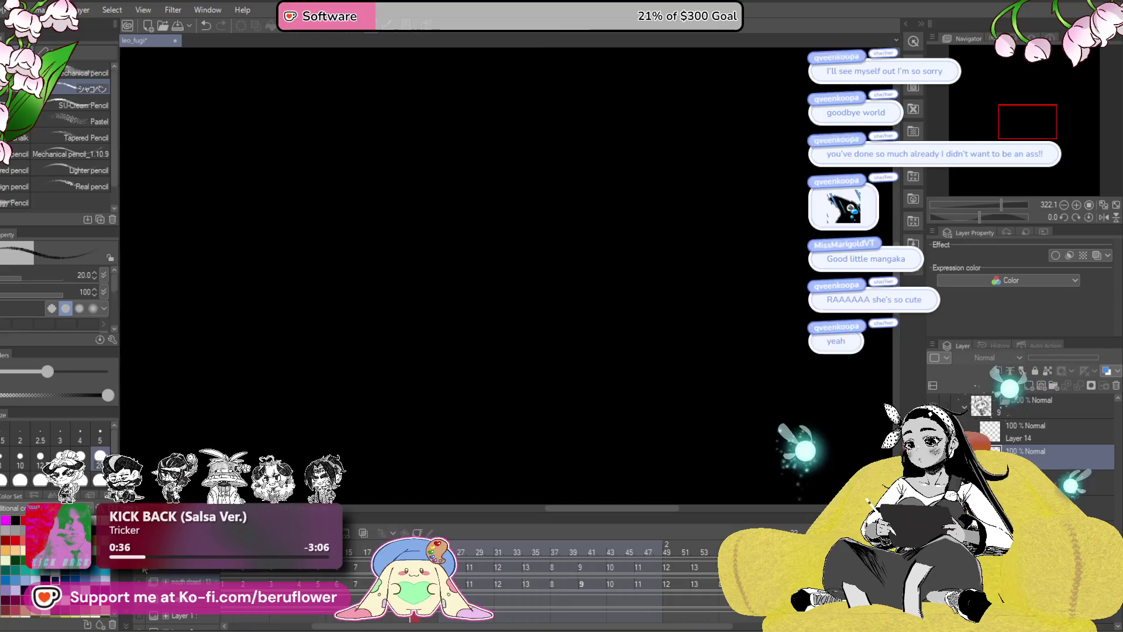
# - Select the lower mouth cel and go to the frame showing mouth drawing 8
pyautogui.click(1035, 412)
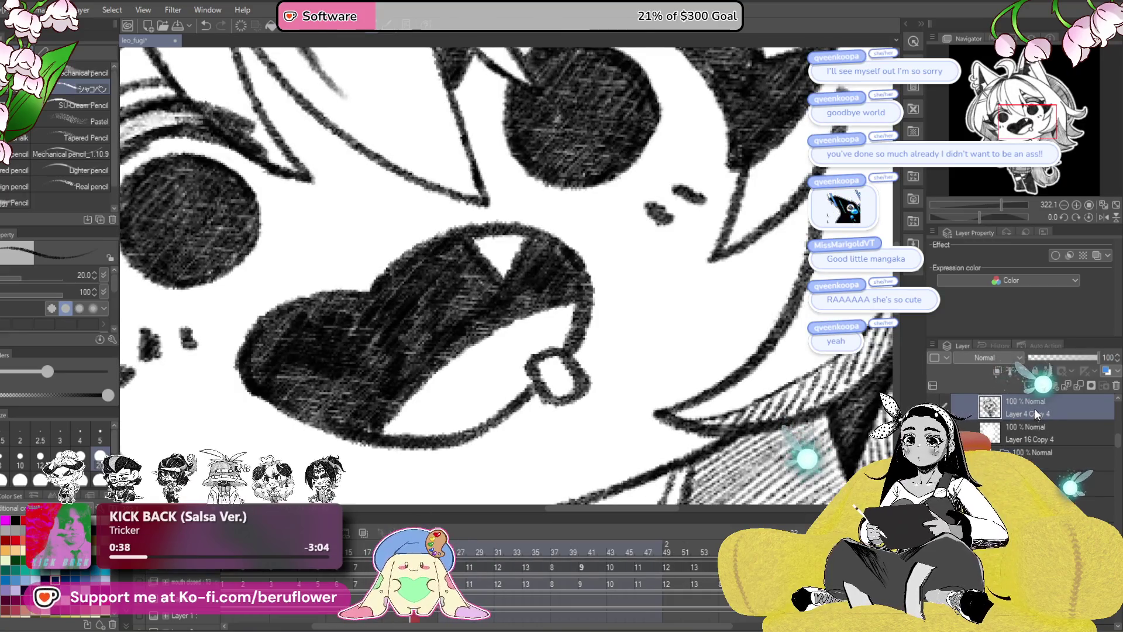
pyautogui.scroll(-2, 1029, 417)
pyautogui.click(1041, 488)
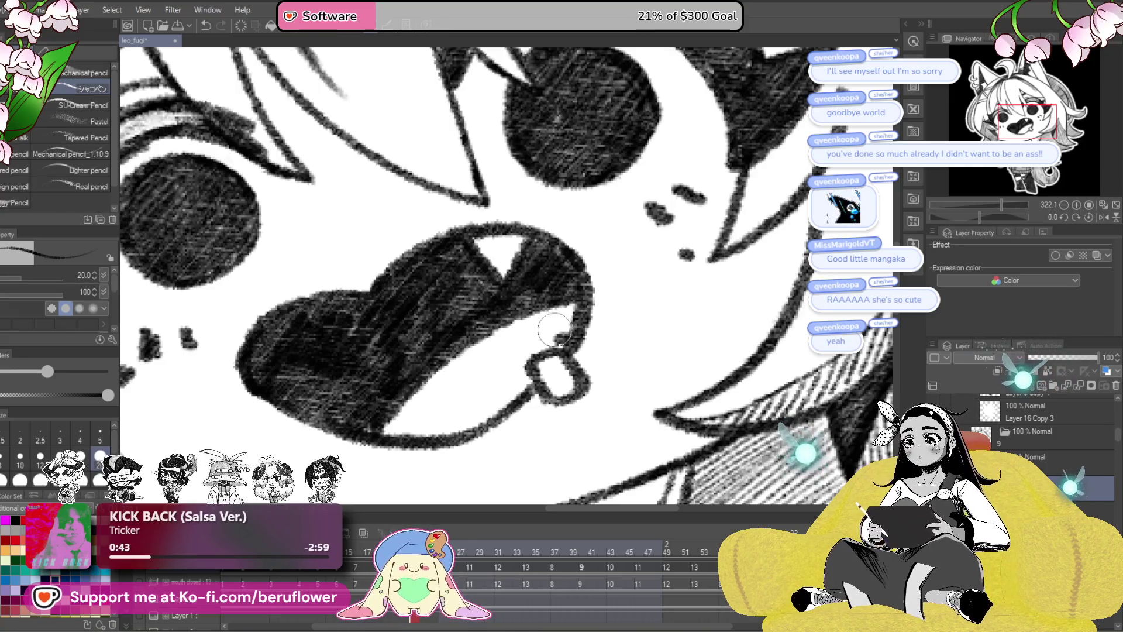
pyautogui.click(547, 570)
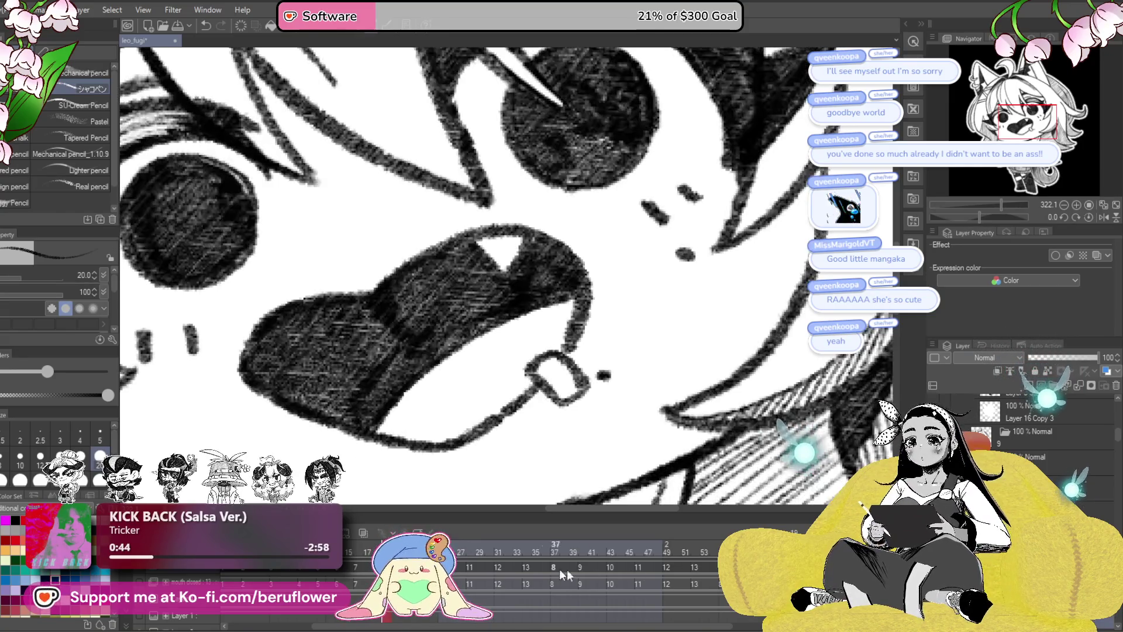
pyautogui.scroll(-1, 1029, 432)
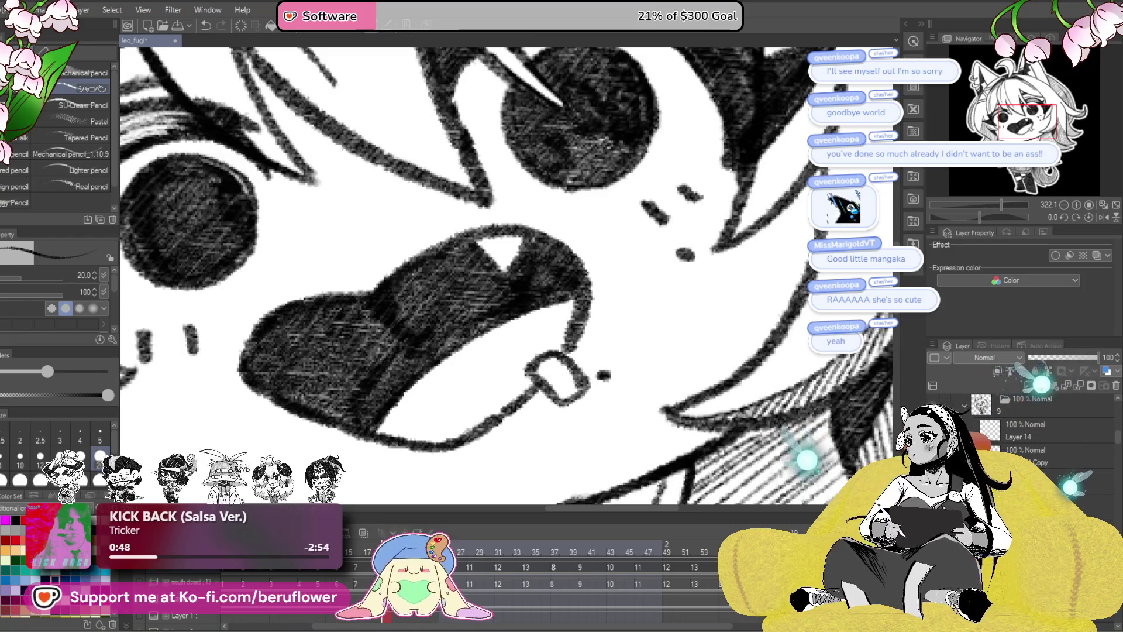
pyautogui.press('.')
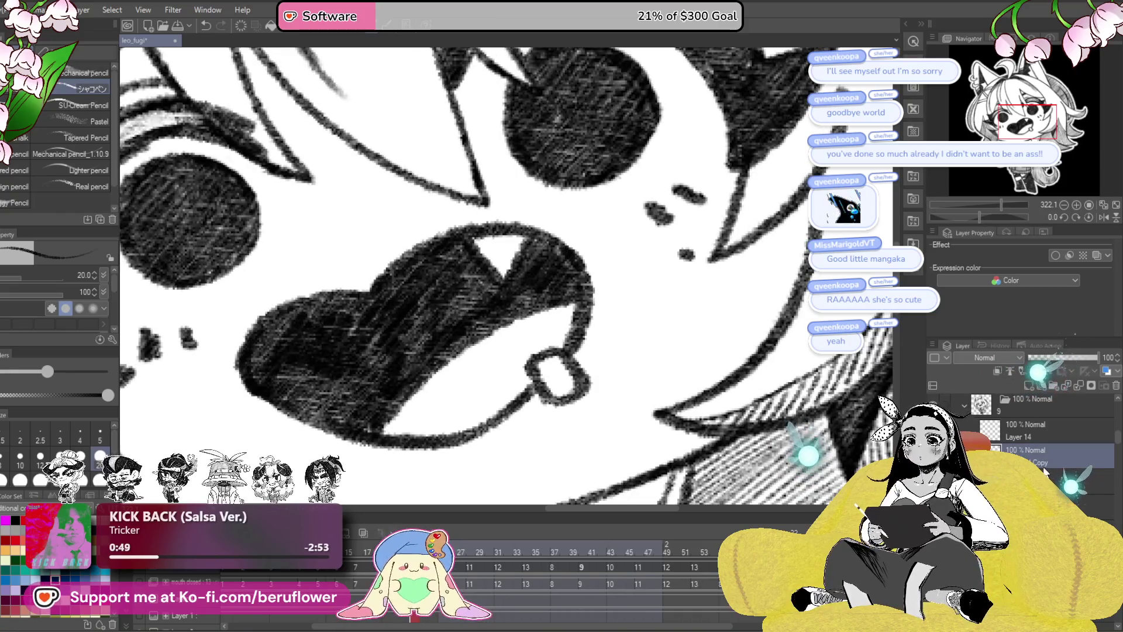
# - Duplicate the mole dot layer, set the copy to 47% opacity, and save
pyautogui.press('.')
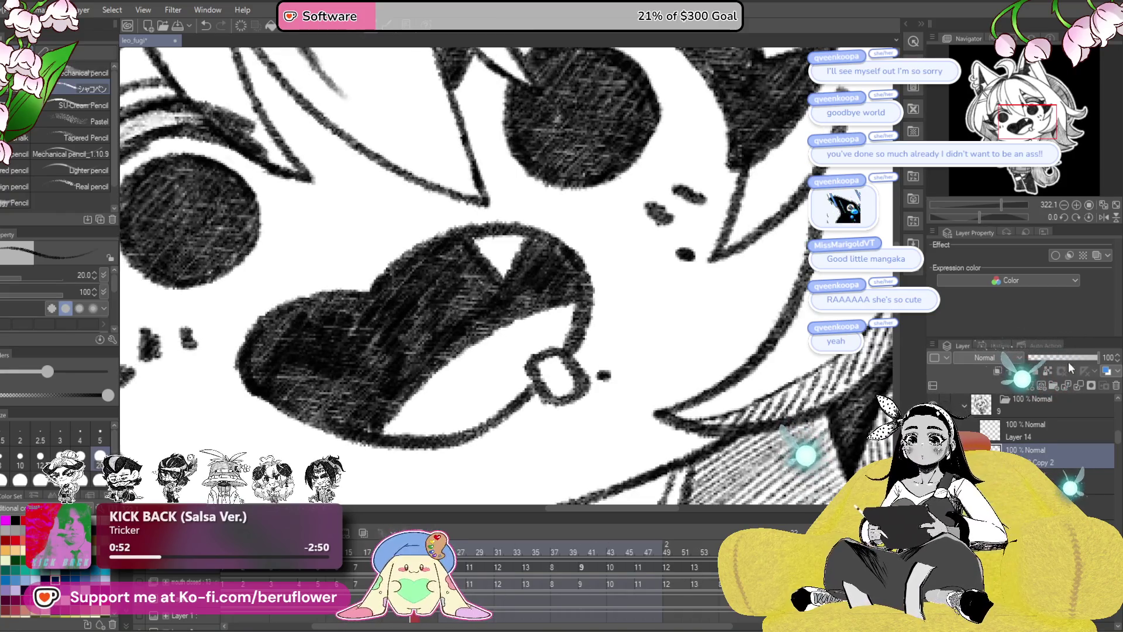
pyautogui.click(1061, 356)
pyautogui.click(1053, 480)
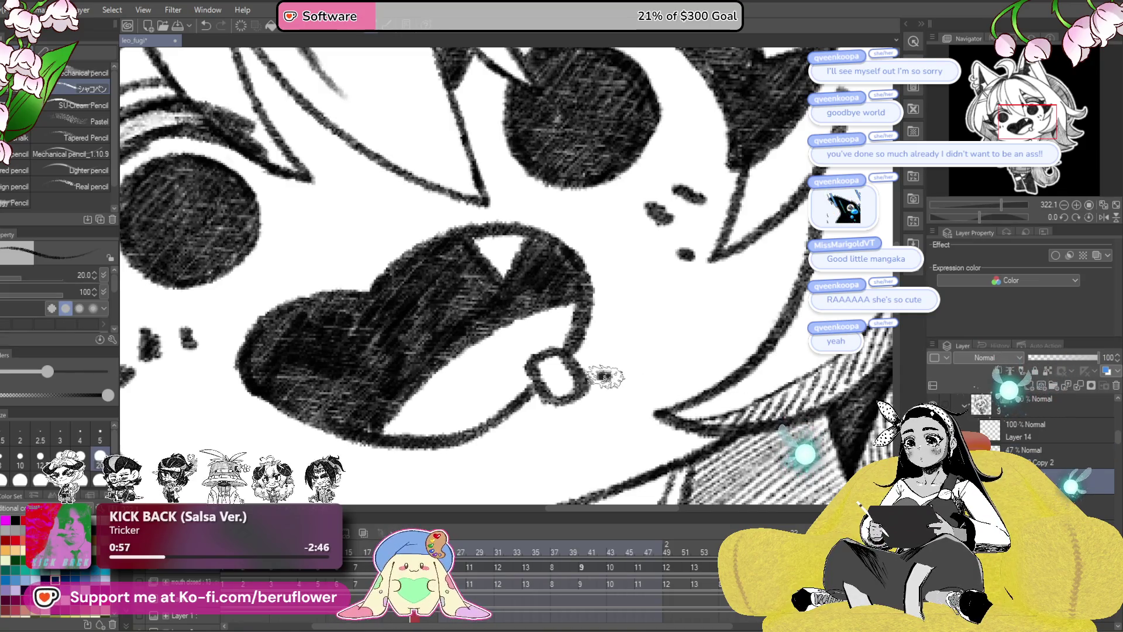
pyautogui.click(1052, 456)
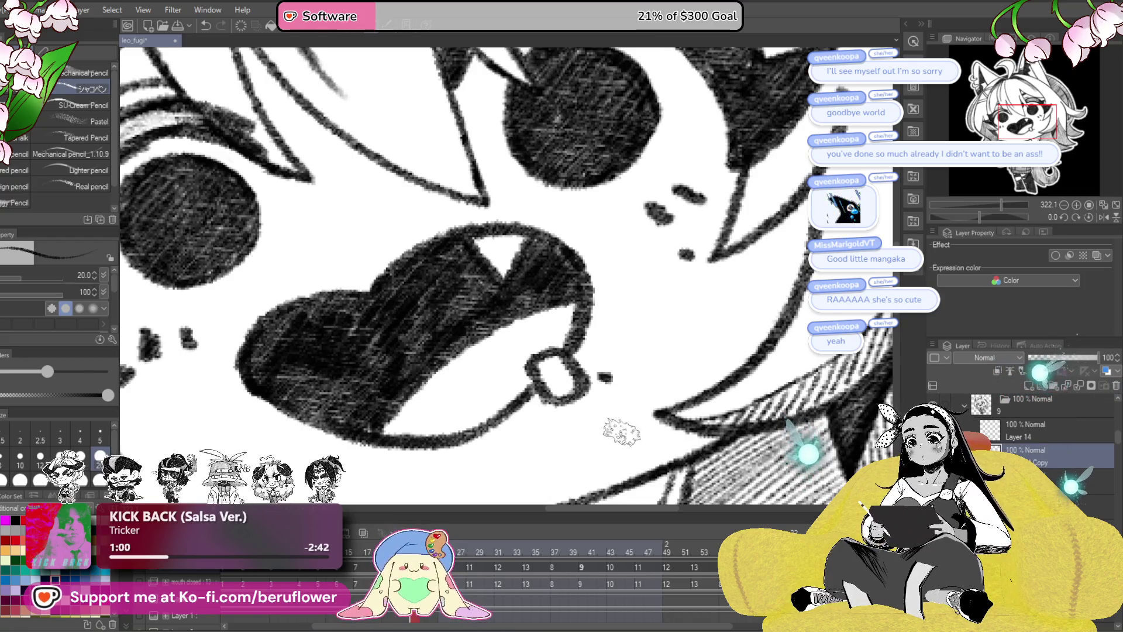
pyautogui.hotkey('ctrl', 's')
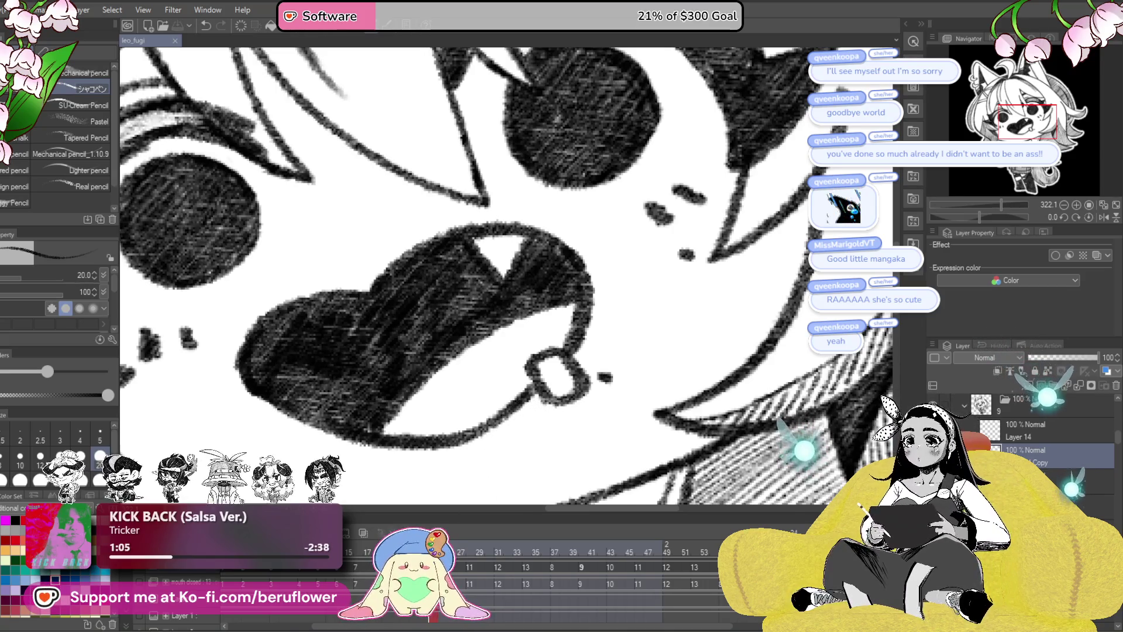
# - Pen a mole dot and a short second mark beside the mouth on closed-mouth frame 10
pyautogui.hotkey('ctrl', 'Right')
pyautogui.hotkey('ctrl', 'Left')
pyautogui.hotkey('ctrl', 'Right')
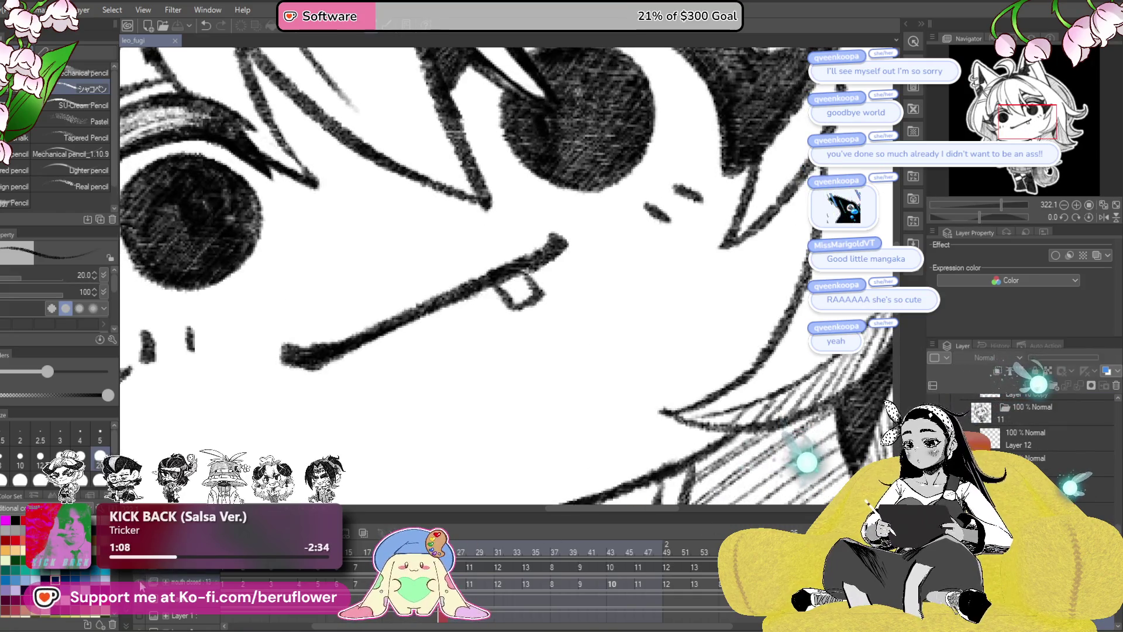
pyautogui.click(687, 255)
pyautogui.moveTo(553, 337); pyautogui.dragTo(568, 341)
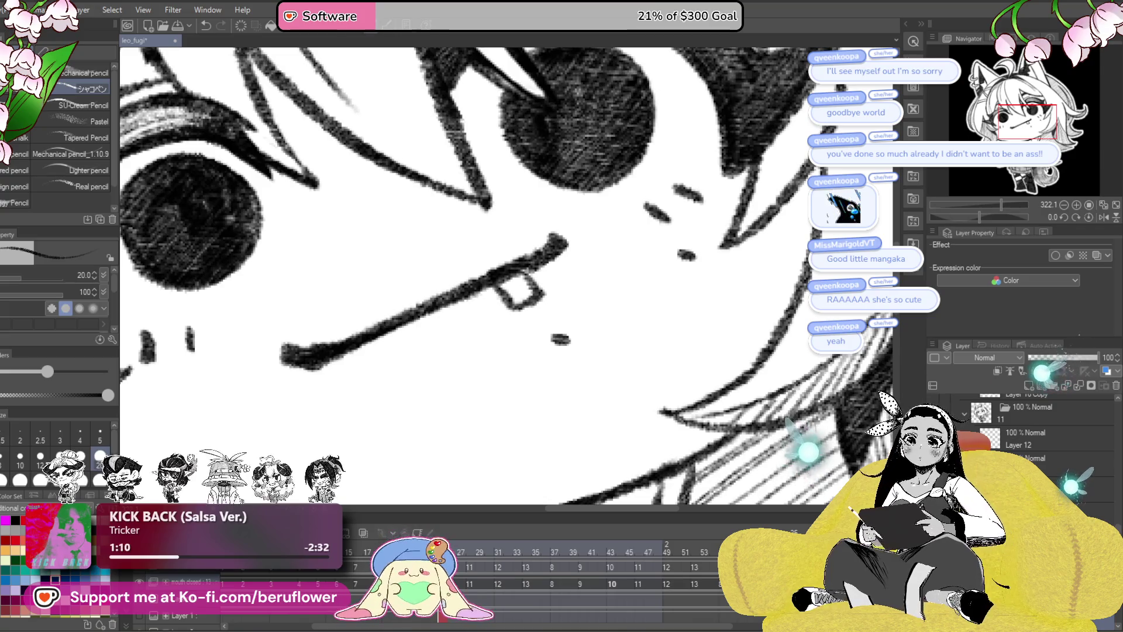
pyautogui.scroll(-1, 1029, 433)
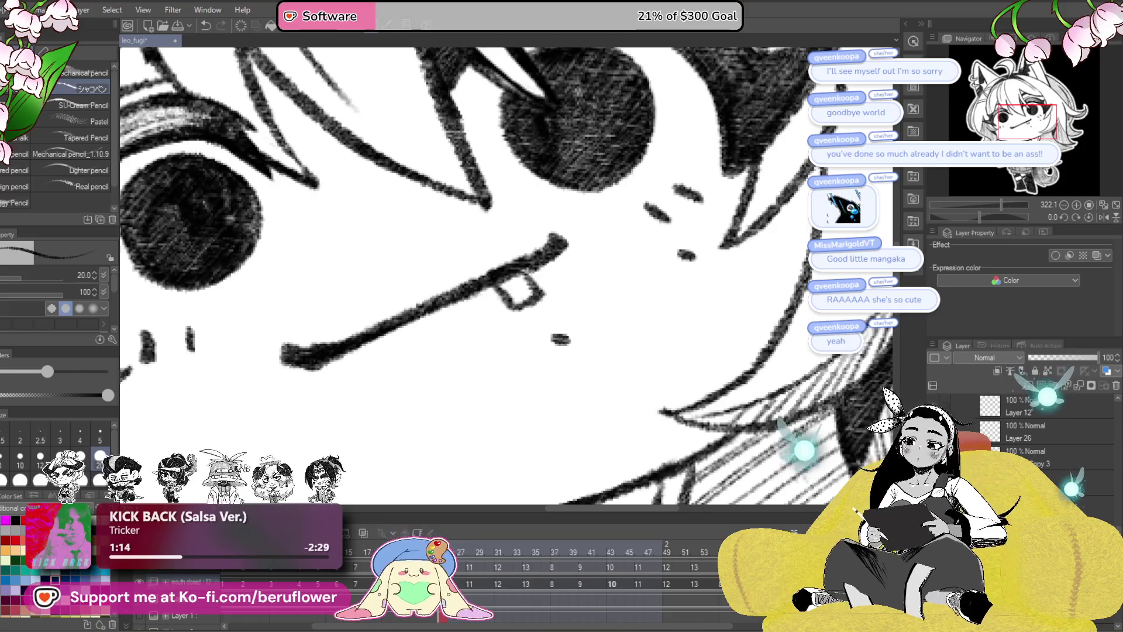
pyautogui.click(140, 583)
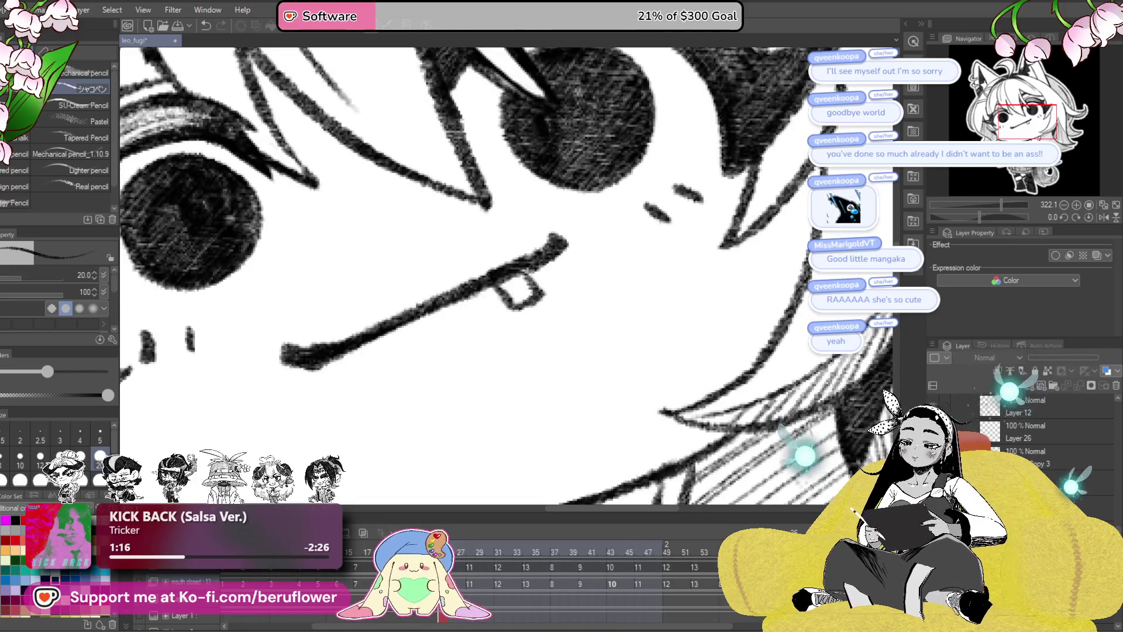
pyautogui.click(1044, 427)
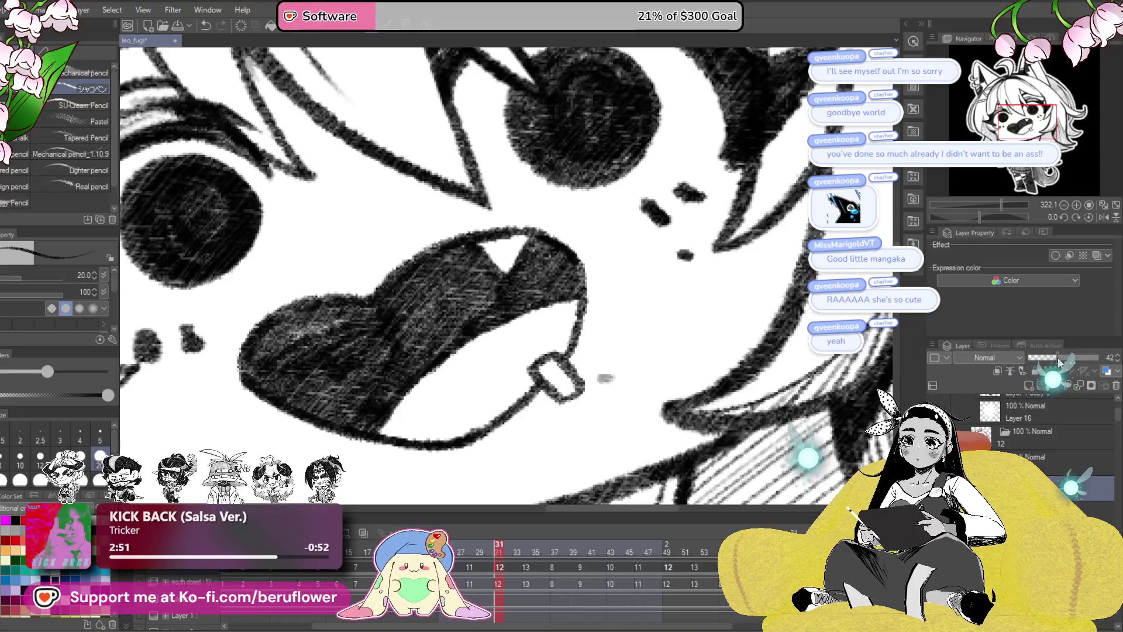
# - Dot a mole by the open mouth on frame 31, then two moles on frame 34's closed-mouth drawing
pyautogui.moveTo(603, 376); pyautogui.dragTo(606, 377)
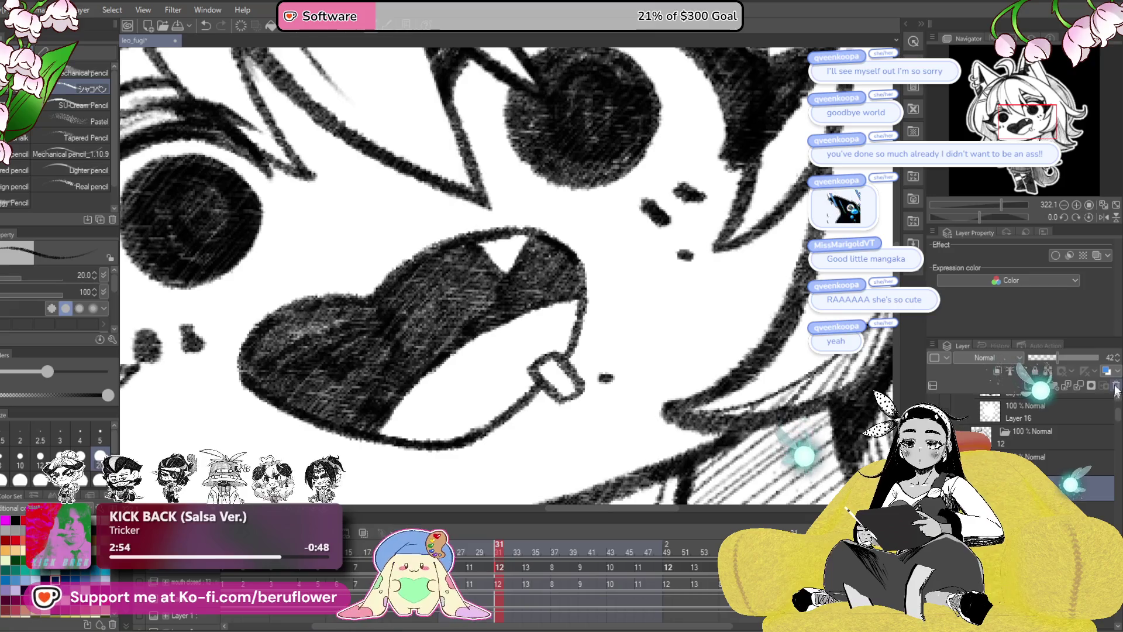
pyautogui.click(523, 552)
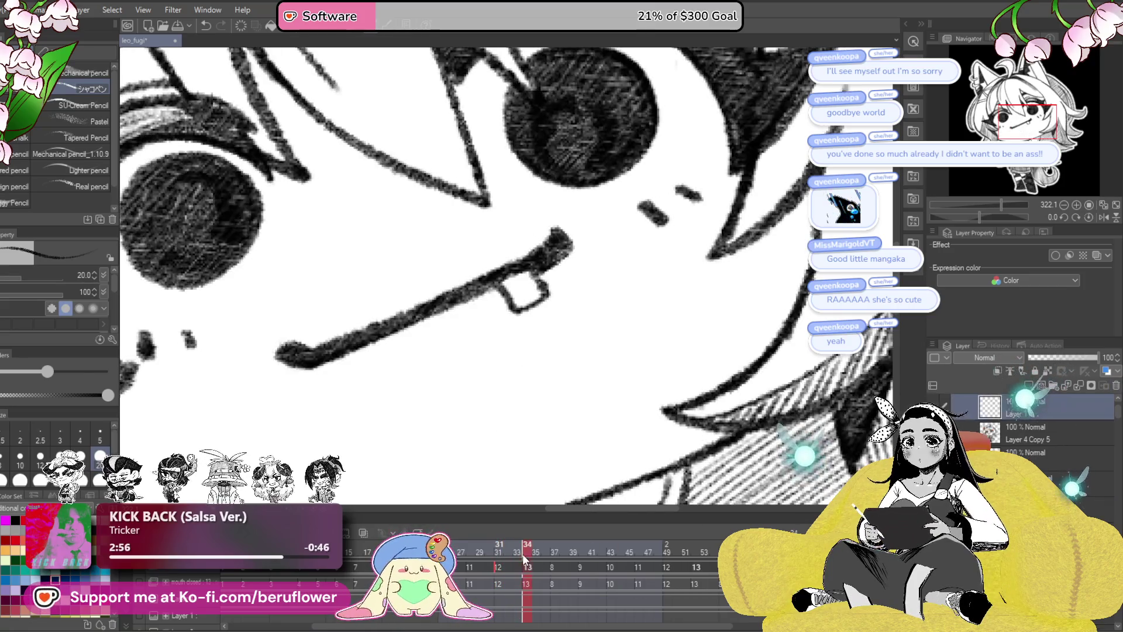
pyautogui.click(524, 584)
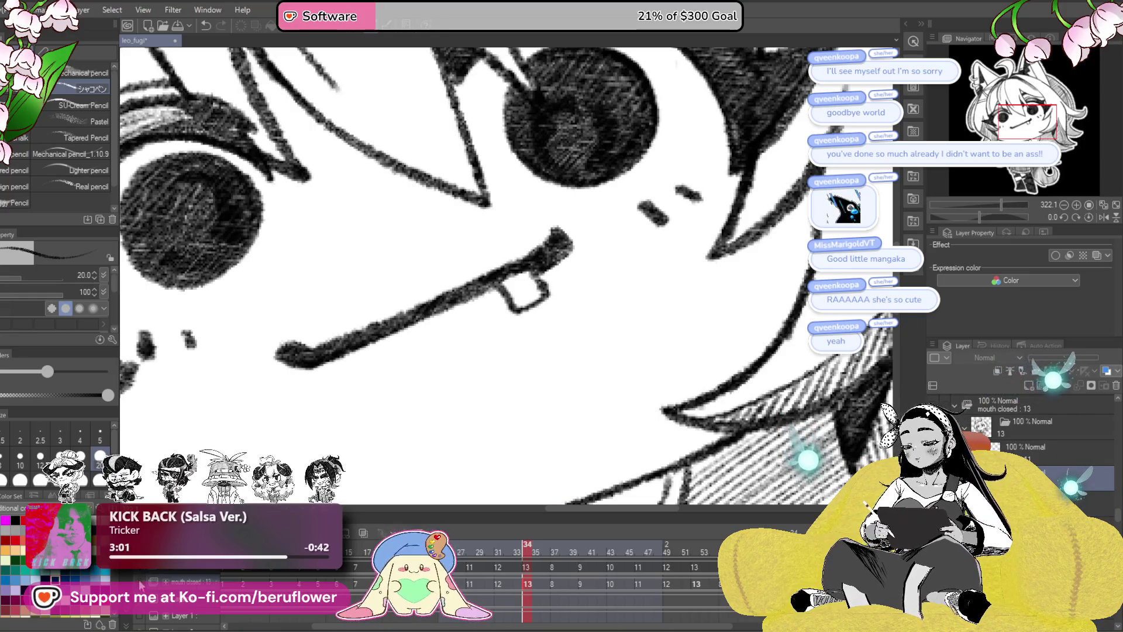
pyautogui.moveTo(554, 336); pyautogui.dragTo(568, 339)
pyautogui.moveTo(680, 254); pyautogui.dragTo(691, 257)
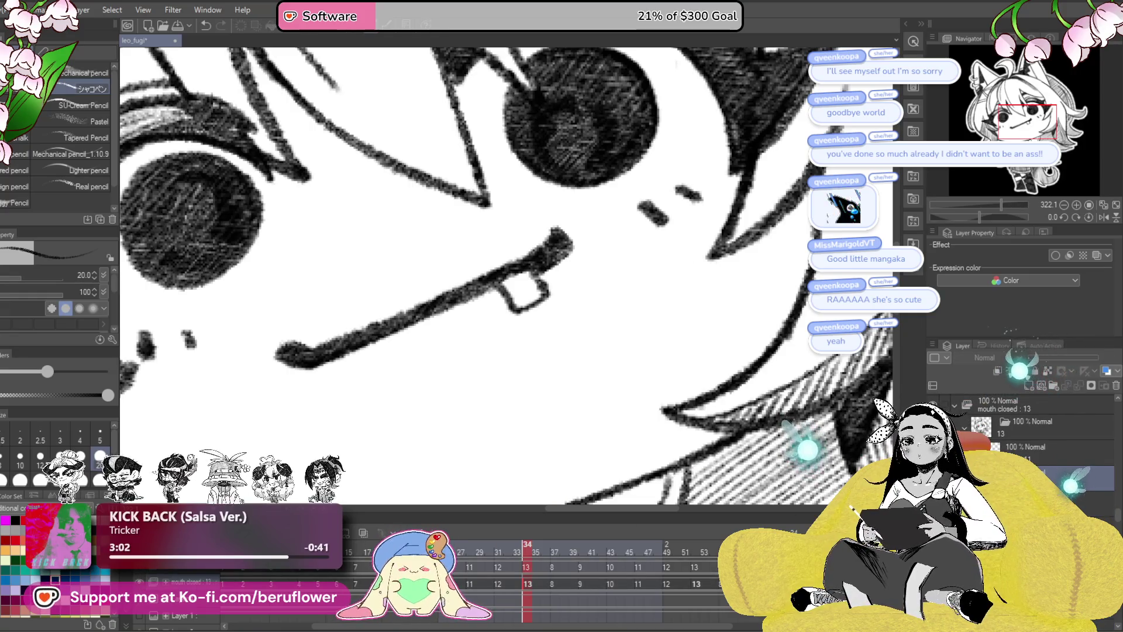
pyautogui.click(542, 568)
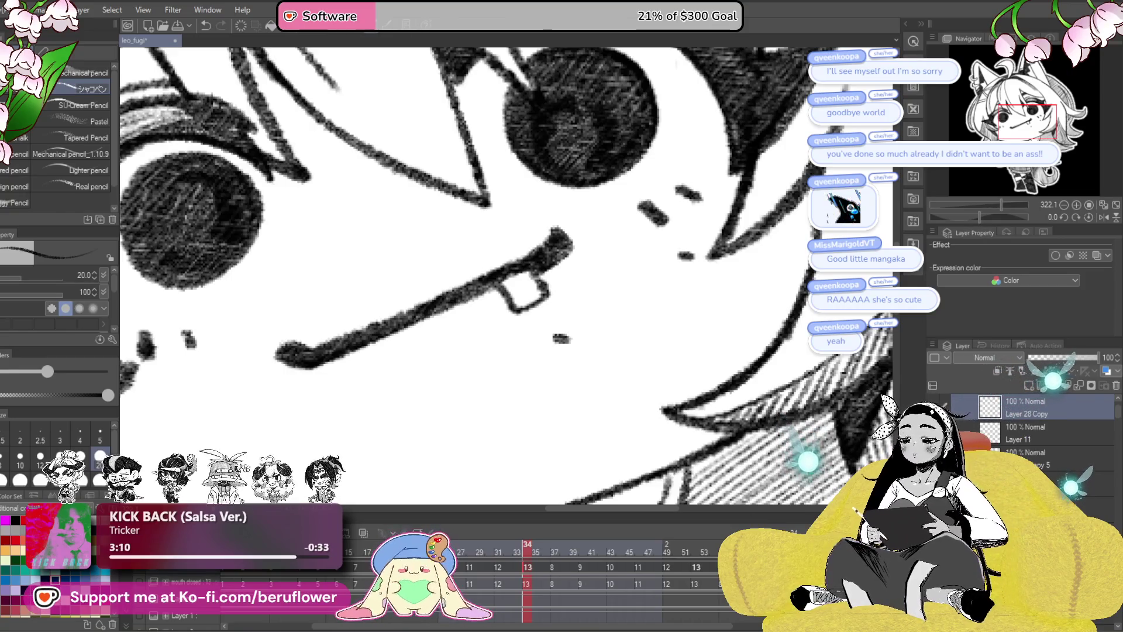
pyautogui.scroll(-10, 377, 438)
pyautogui.scroll(1, 377, 439)
pyautogui.scroll(1, 554, 419)
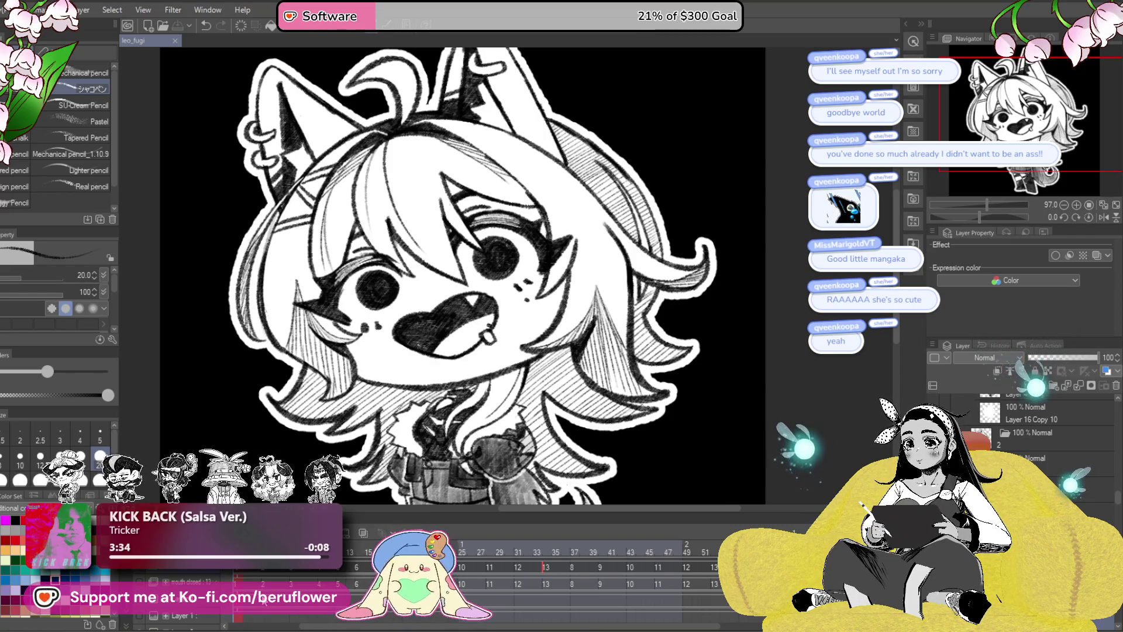
# - Preview the wide-eyed talking frame and set Layer 18 Copy 2 to 36% opacity
pyautogui.click(264, 602)
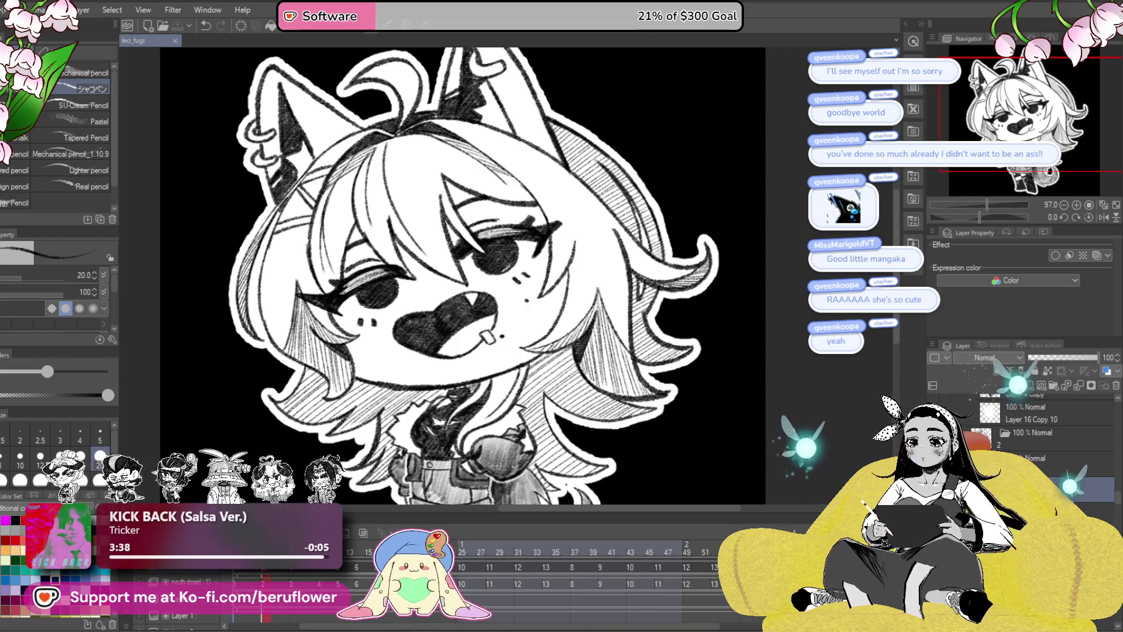
pyautogui.click(237, 585)
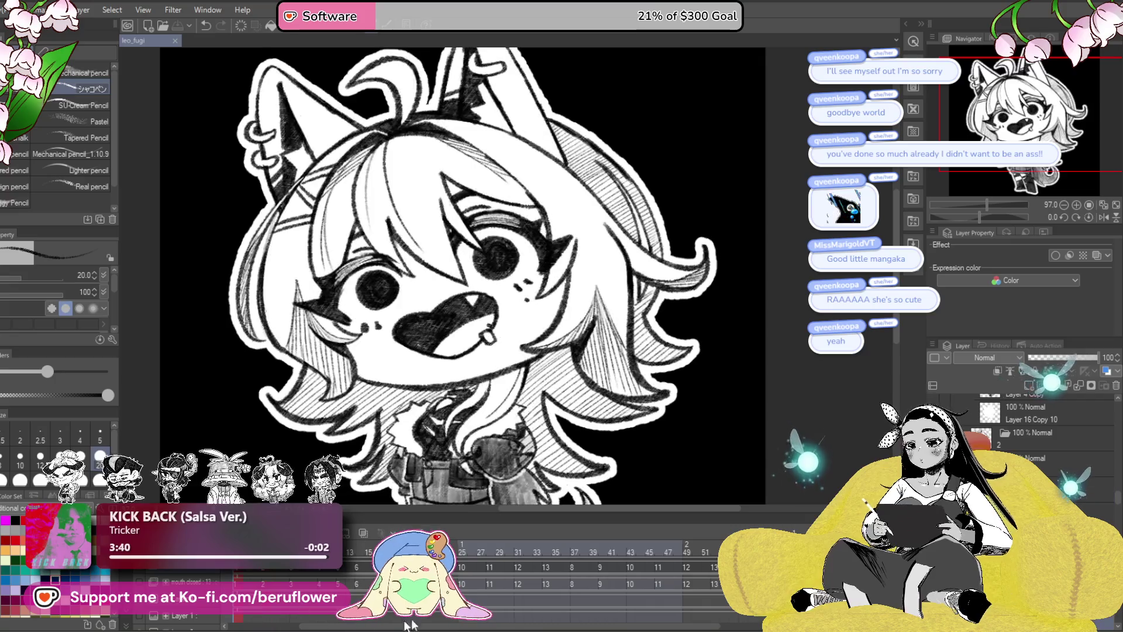
pyautogui.click(1030, 439)
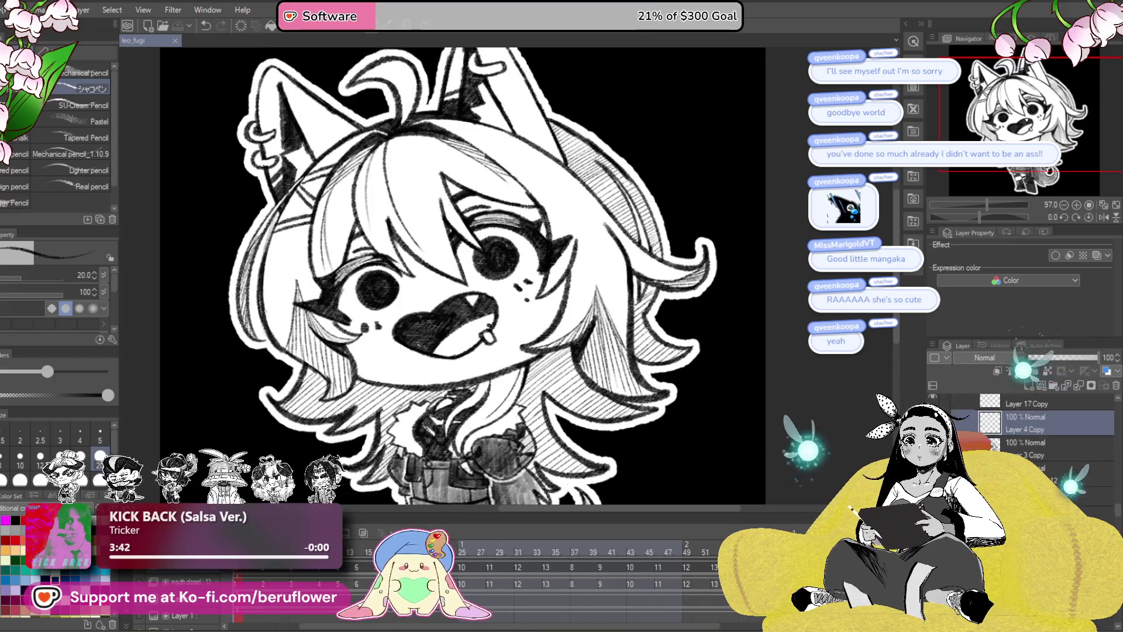
pyautogui.hotkey('ctrl', 'v')
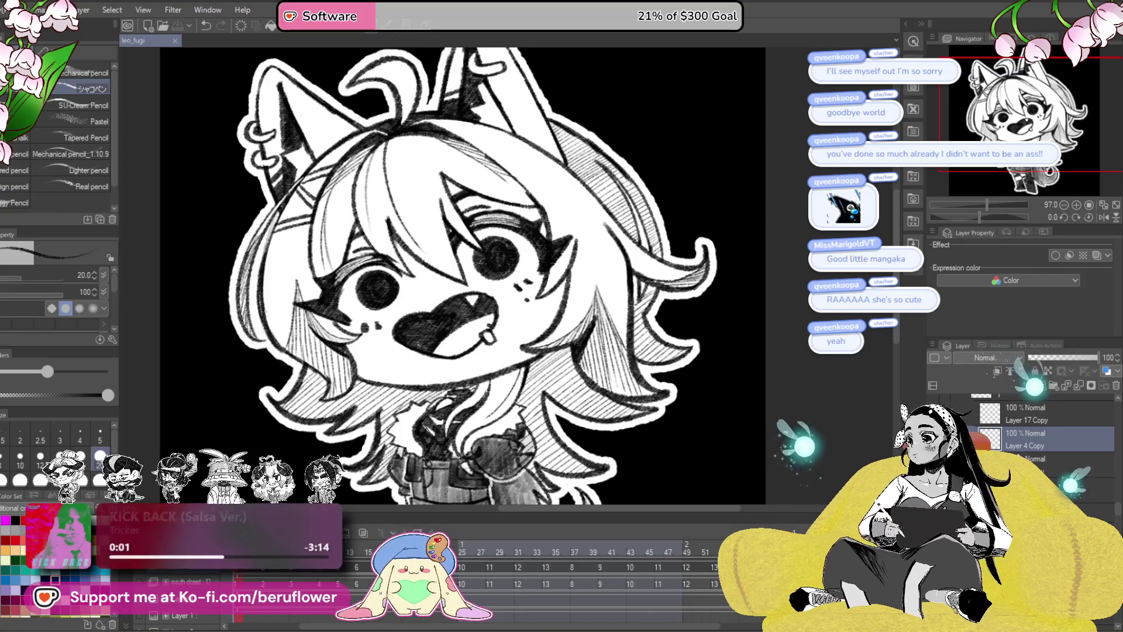
pyautogui.click(1053, 358)
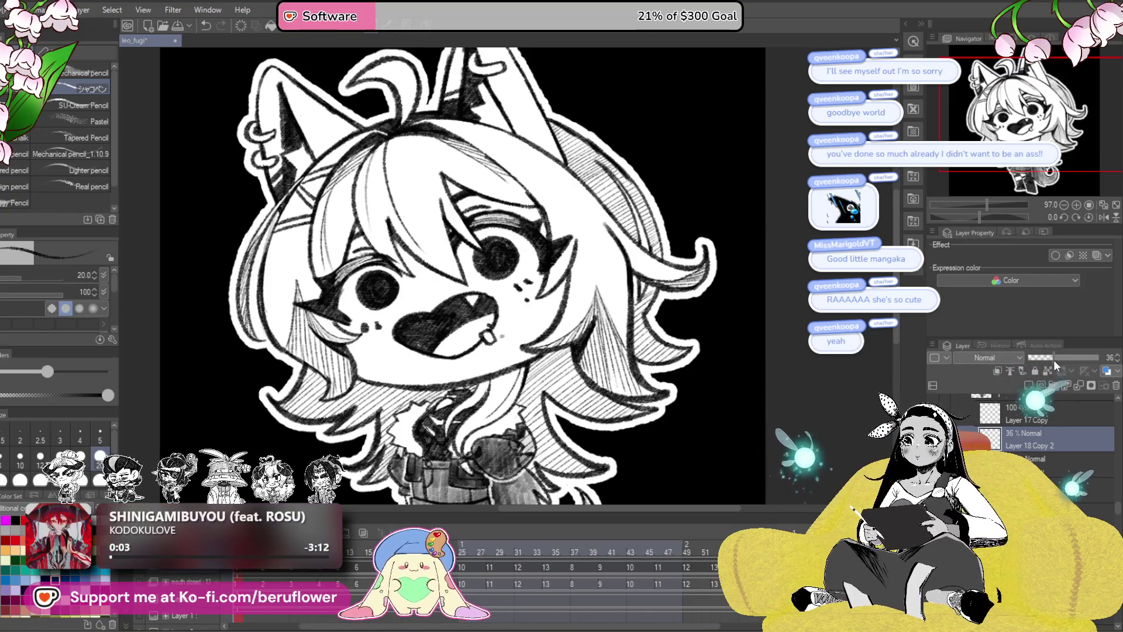
pyautogui.click(1029, 461)
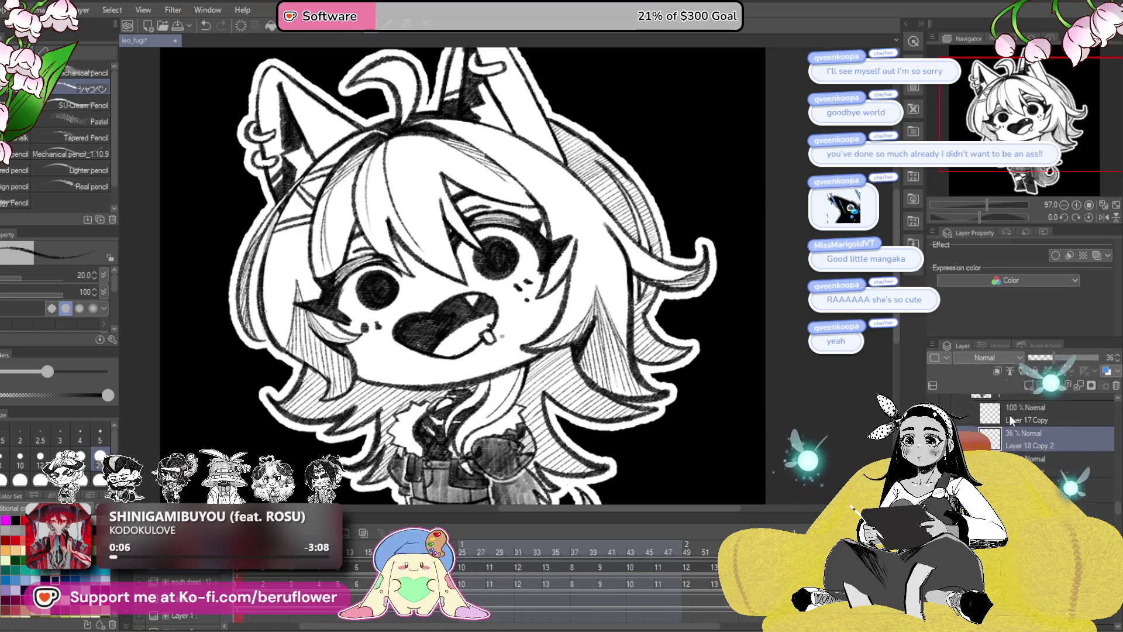
pyautogui.click(1030, 414)
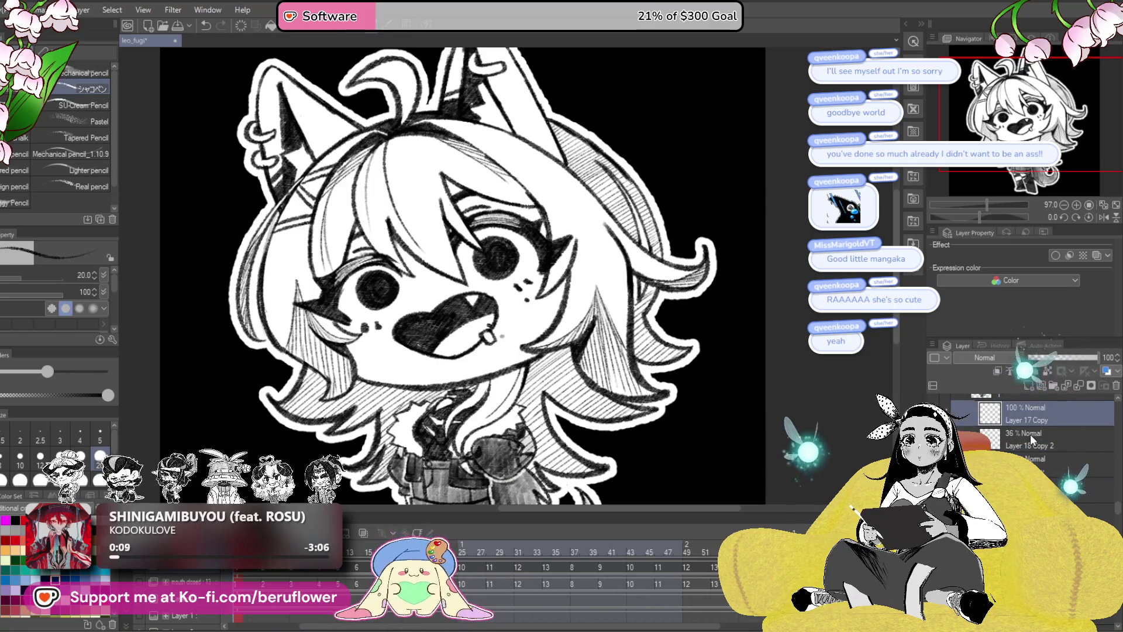
# - Zoom in and add a mole dot beside the tongue
pyautogui.scroll(2, 1029, 401)
pyautogui.scroll(3, 503, 322)
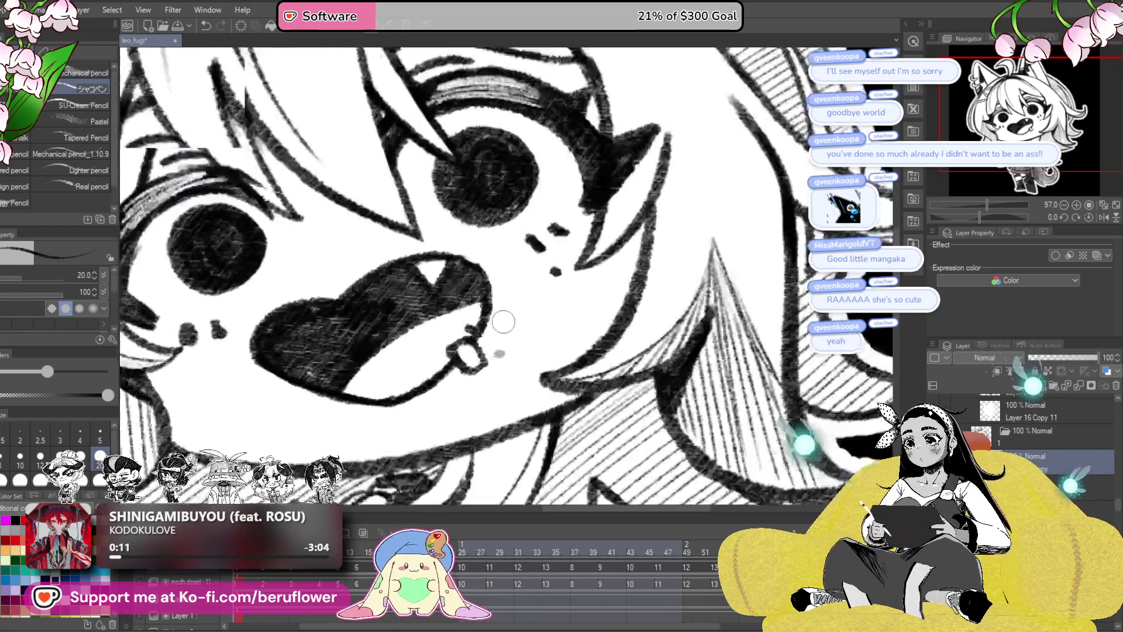
pyautogui.scroll(1, 503, 321)
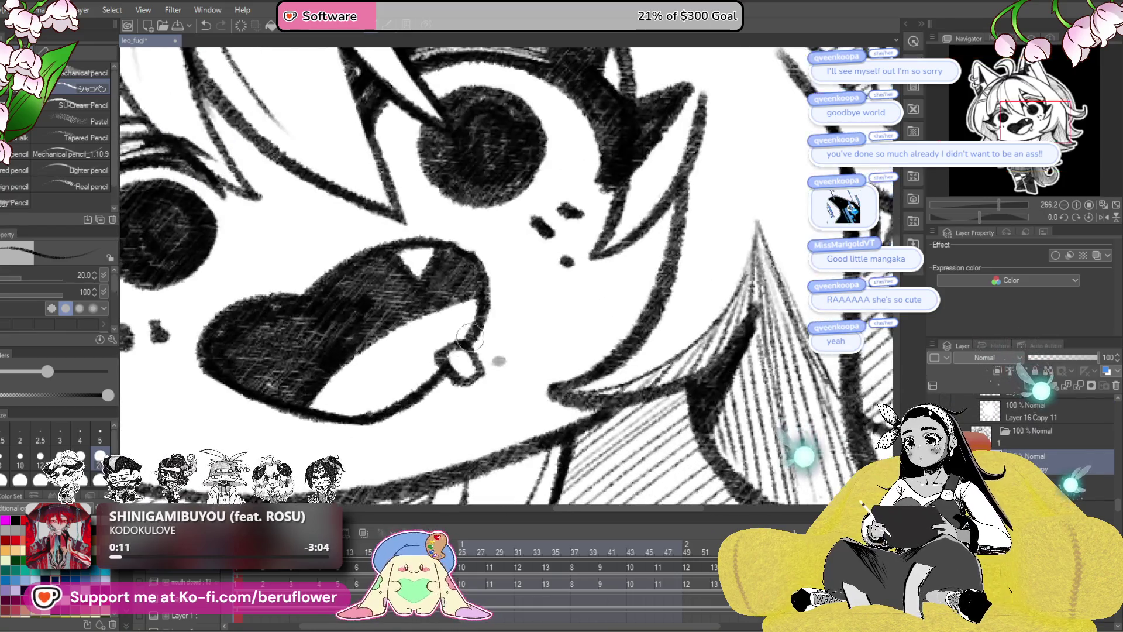
pyautogui.click(499, 361)
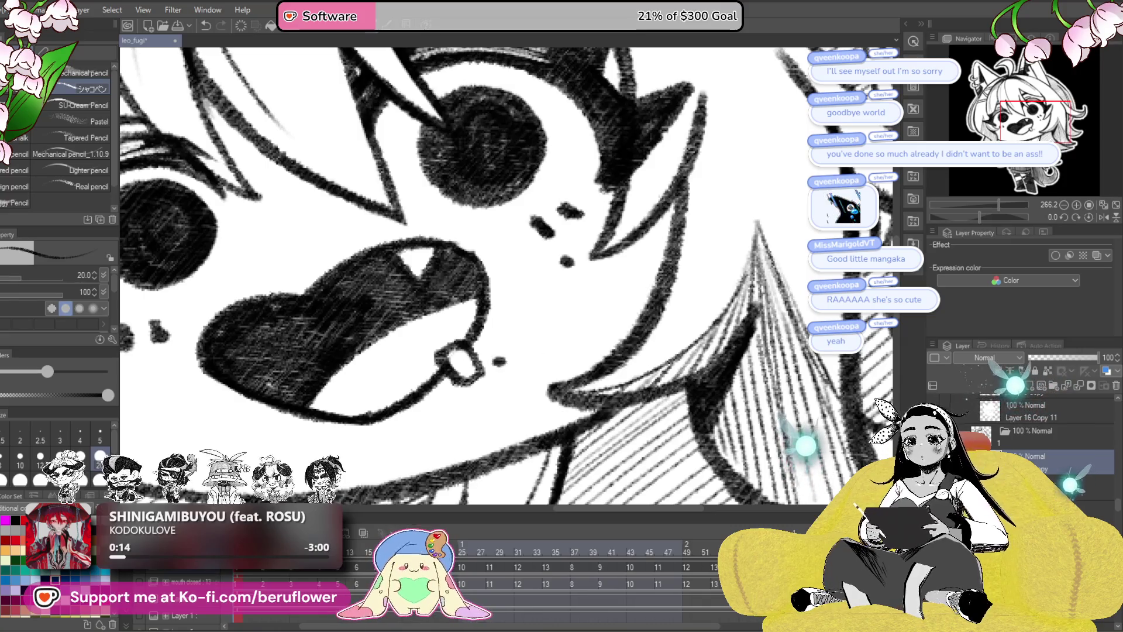
pyautogui.click(1050, 479)
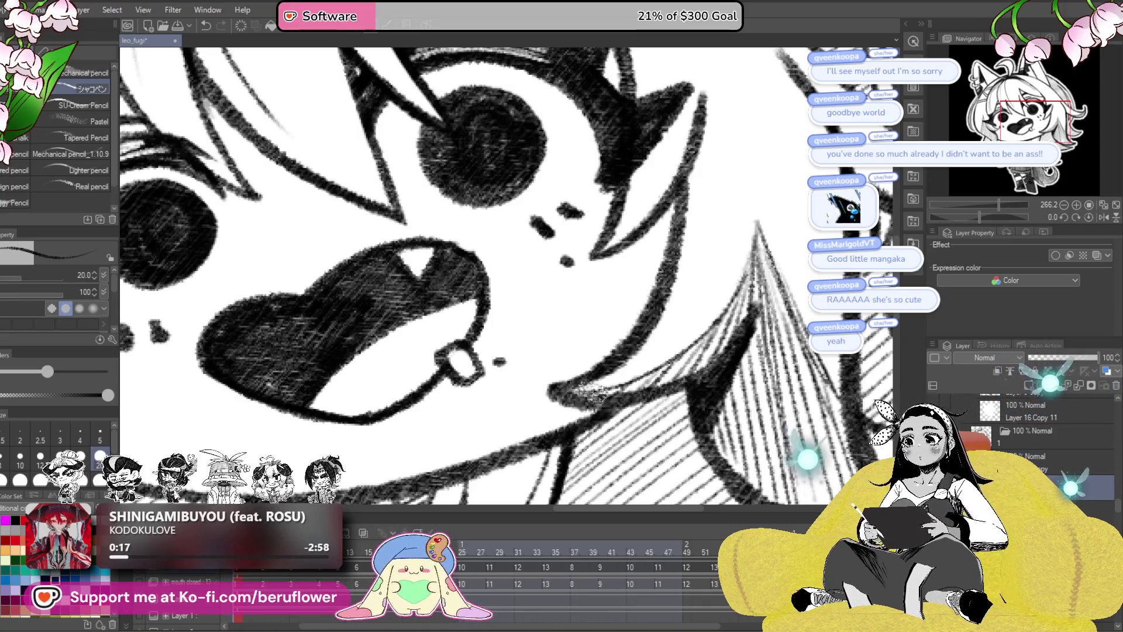
# - Fit the whole drawing to the window and play the animation back to check the faces
pyautogui.hotkey('ctrl', '0')
pyautogui.press('space')
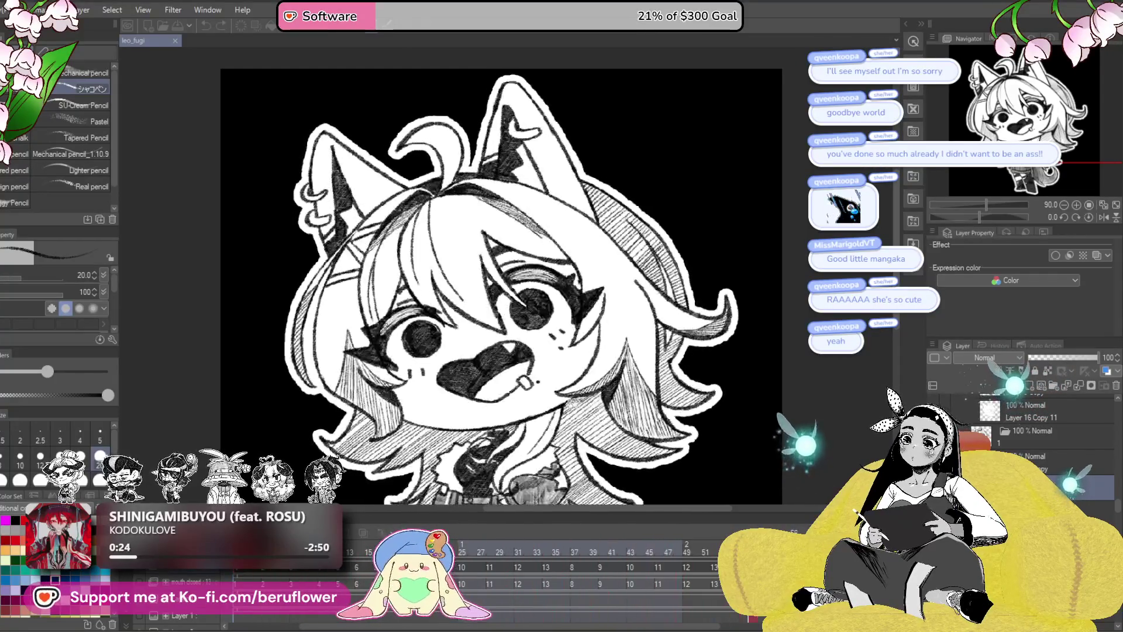
pyautogui.moveTo(598, 387); pyautogui.dragTo(585, 365)
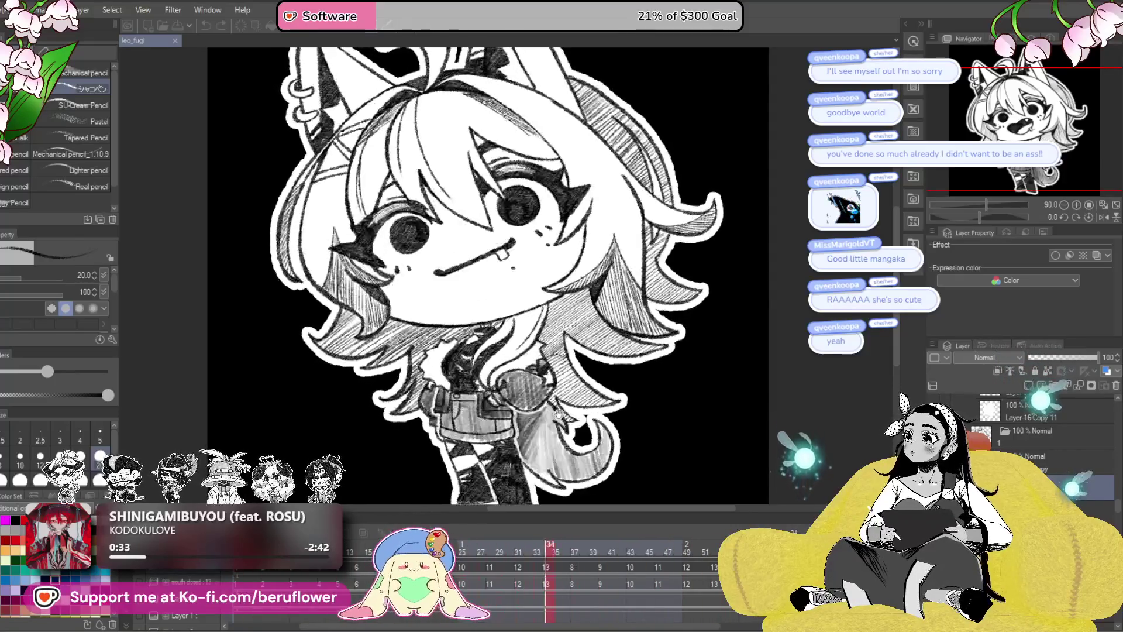
pyautogui.moveTo(558, 414); pyautogui.dragTo(551, 441)
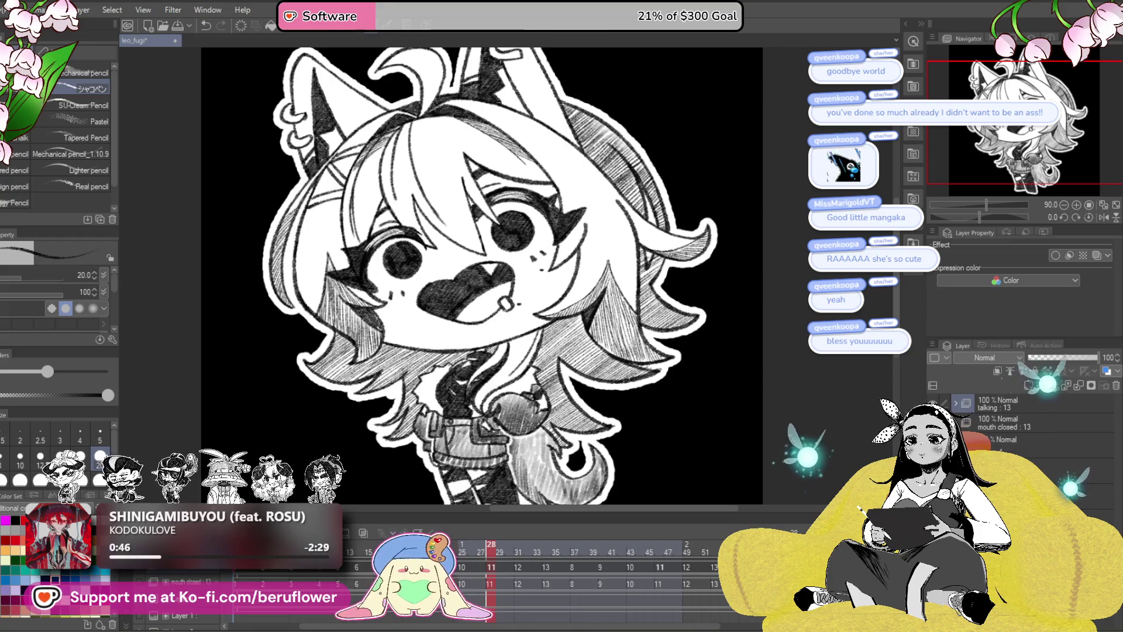
pyautogui.scroll(-3, 438, 287)
# - Save the animation file leo_fugi with Ctrl+S
pyautogui.scroll(1, 437, 287)
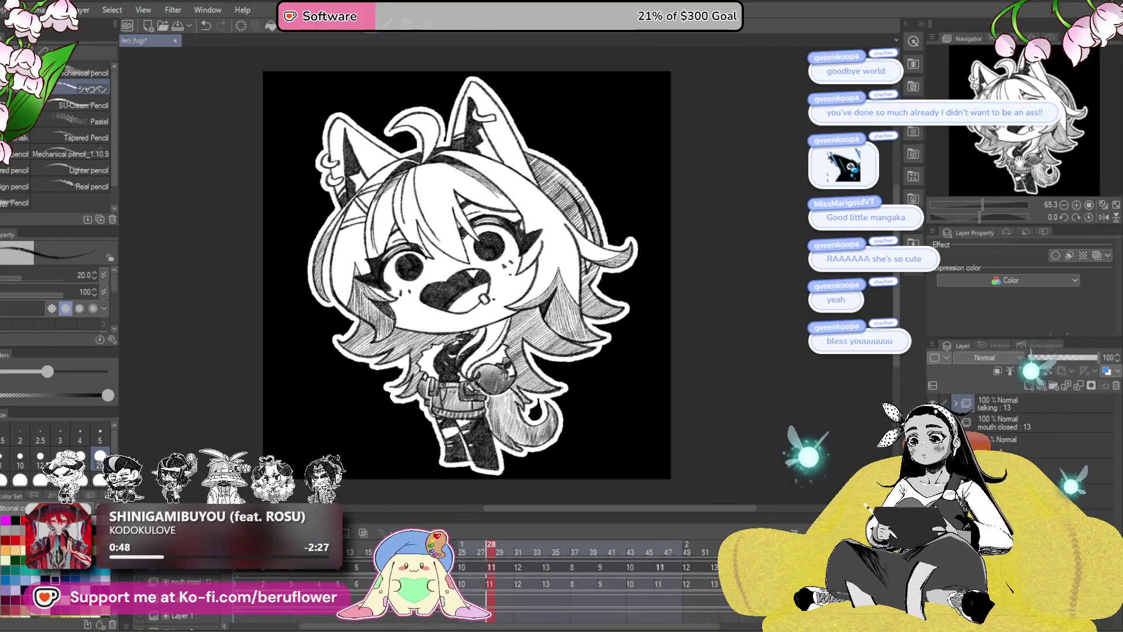
pyautogui.hotkey('ctrl', 's')
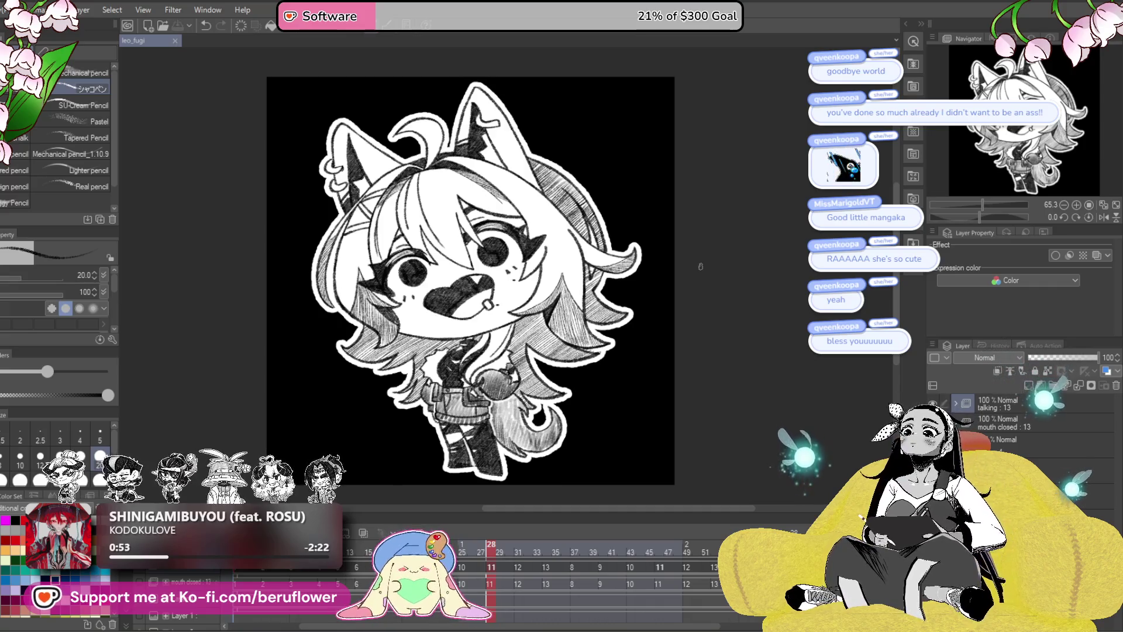
pyautogui.scroll(1, 401, 345)
pyautogui.scroll(-1, 401, 345)
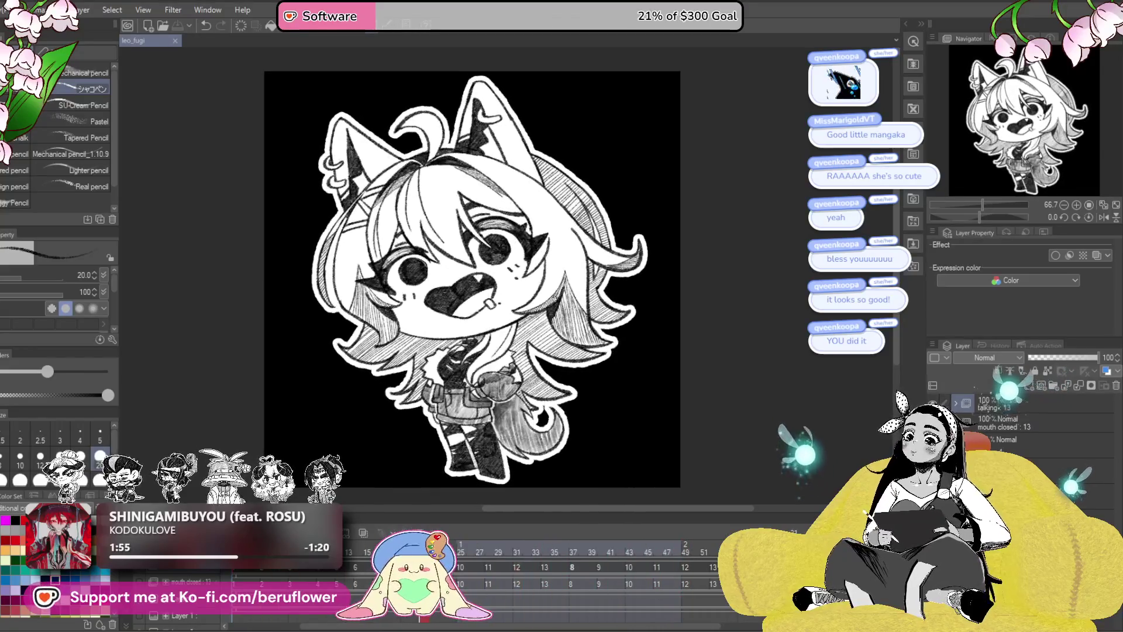
pyautogui.scroll(4, 473, 274)
pyautogui.scroll(2, 485, 274)
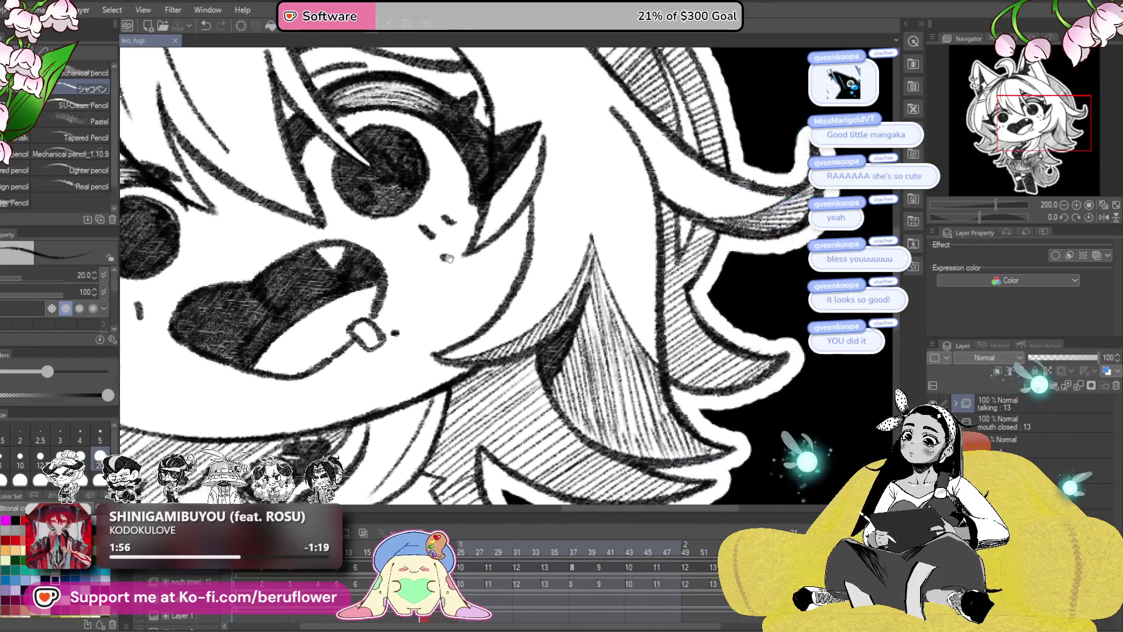
pyautogui.scroll(-2, 492, 298)
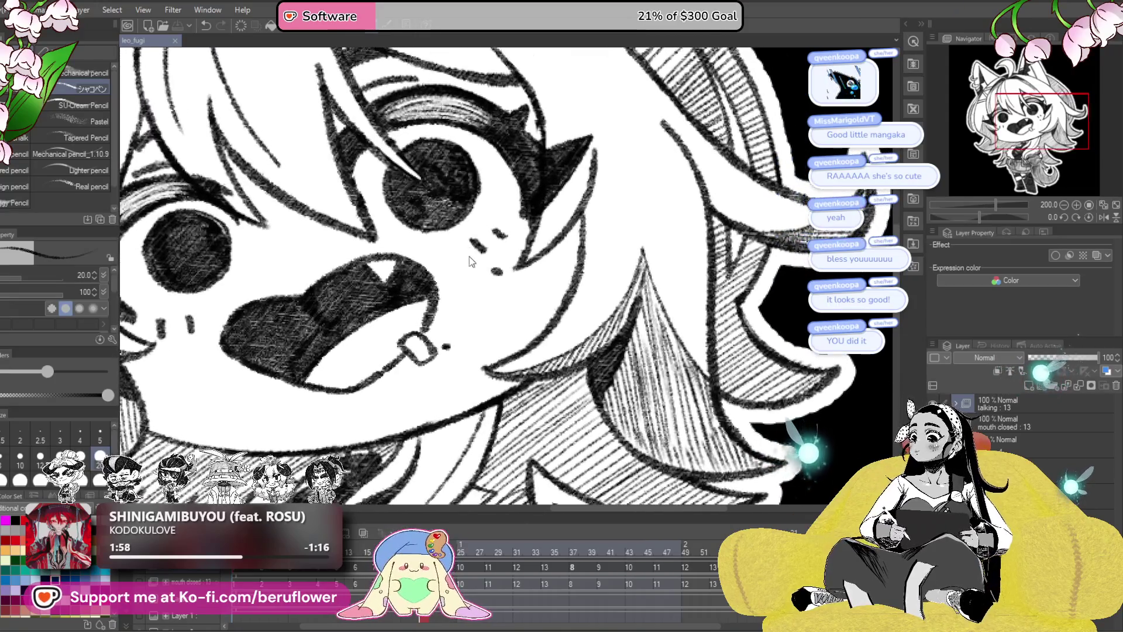
pyautogui.scroll(-2, 488, 322)
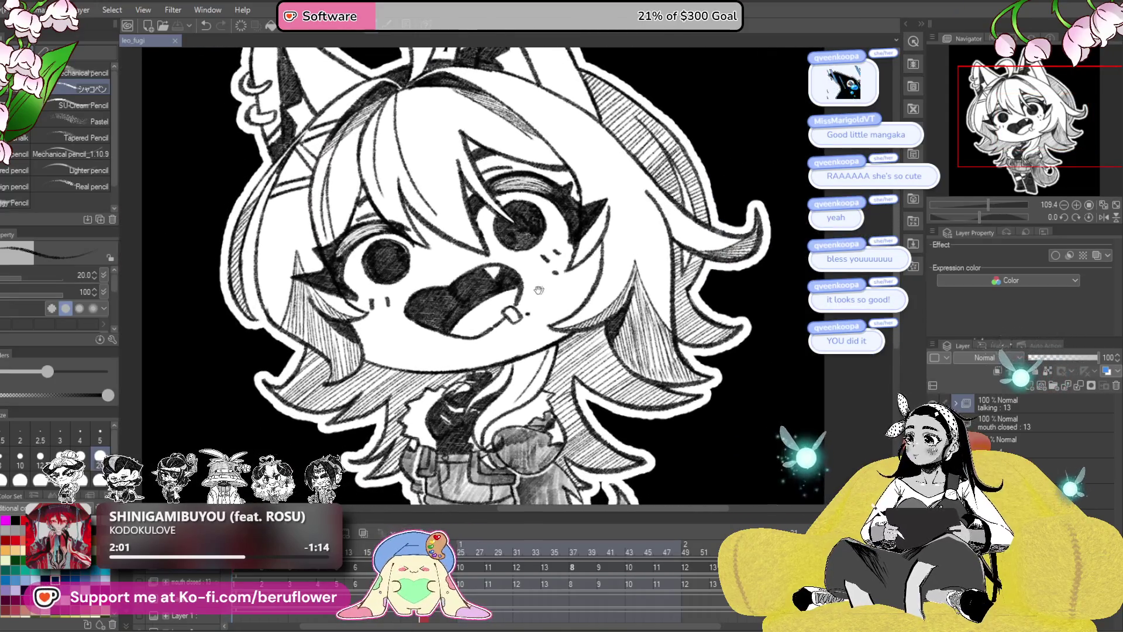
pyautogui.scroll(-1, 444, 380)
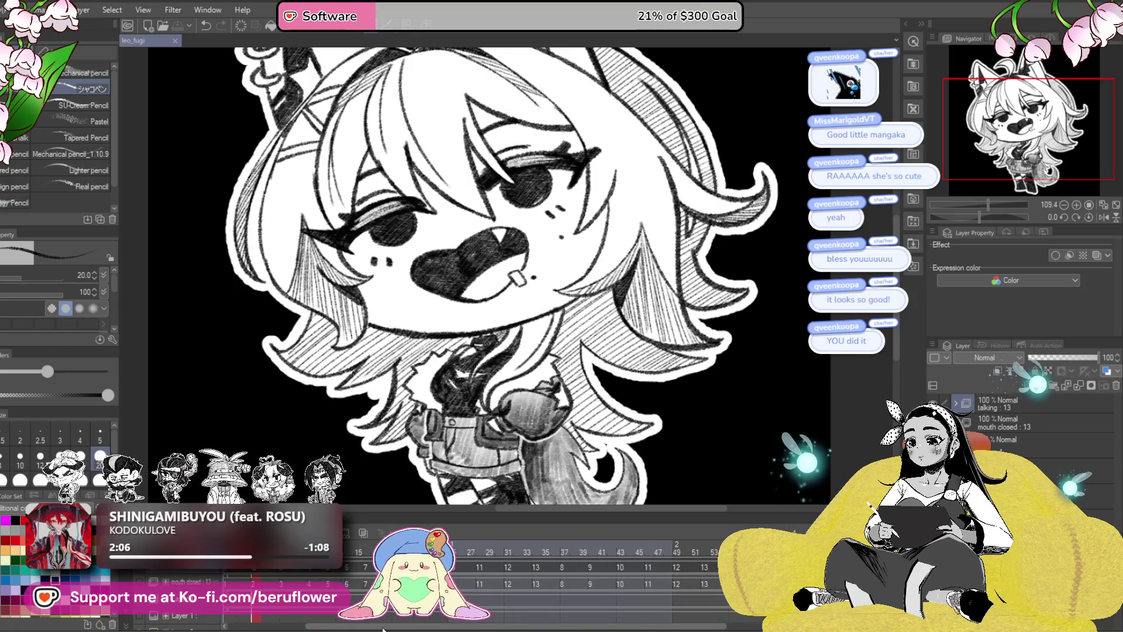
pyautogui.scroll(-2, 501, 217)
pyautogui.scroll(1, 502, 216)
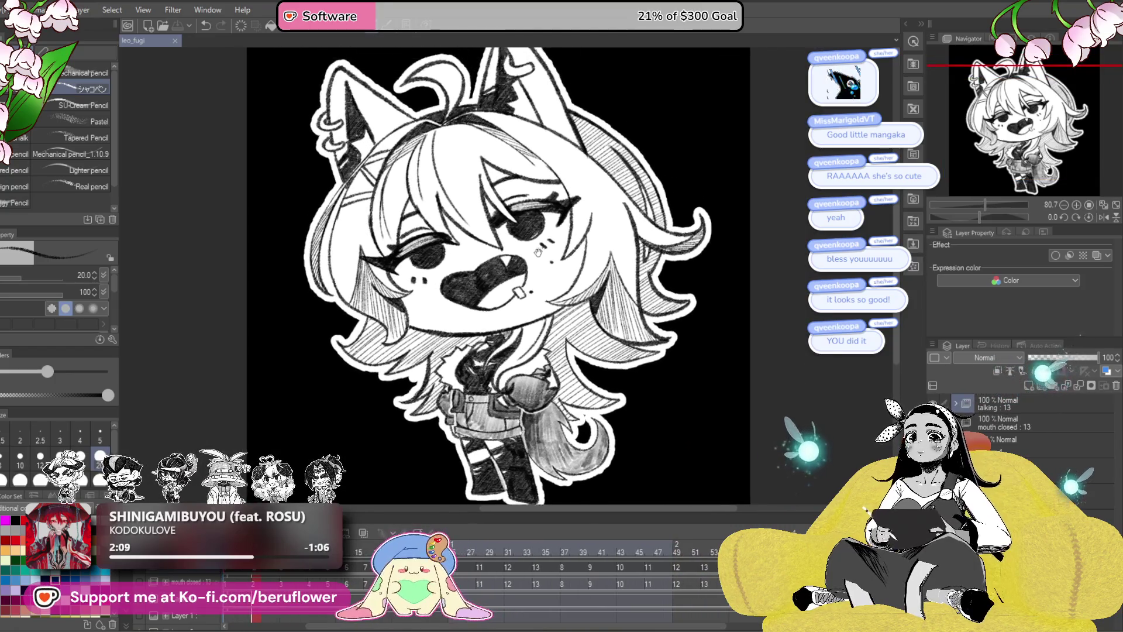
pyautogui.scroll(-2, 536, 262)
pyautogui.moveTo(550, 258); pyautogui.dragTo(551, 269)
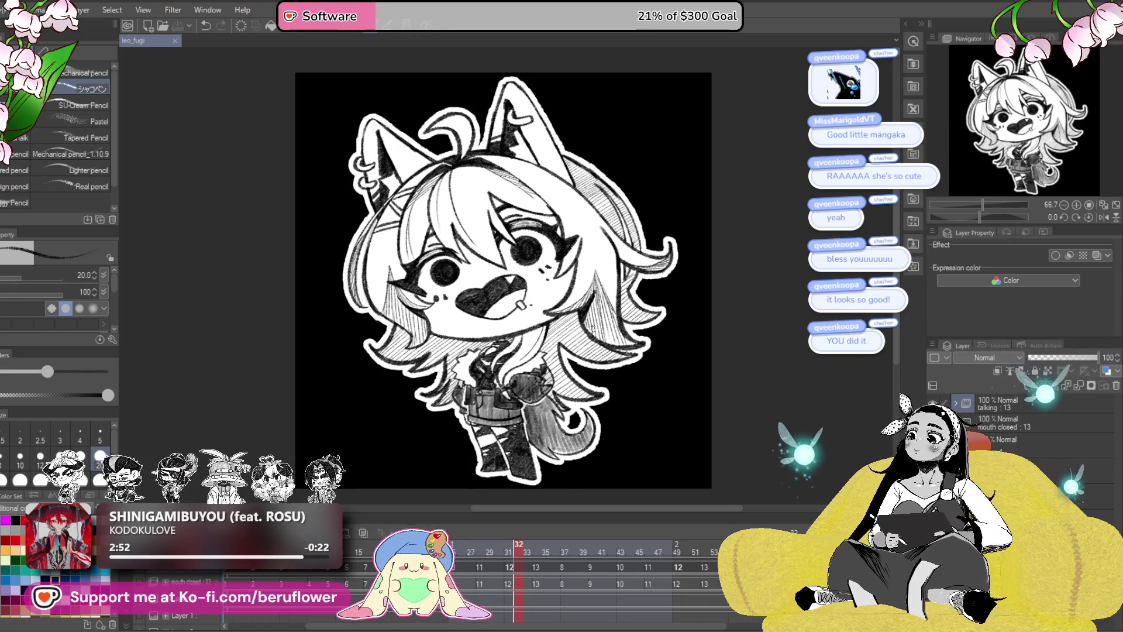
# - Zoom out slightly, then play the wolf-girl's talking animation loop and stop it
pyautogui.moveTo(579, 281); pyautogui.dragTo(559, 290)
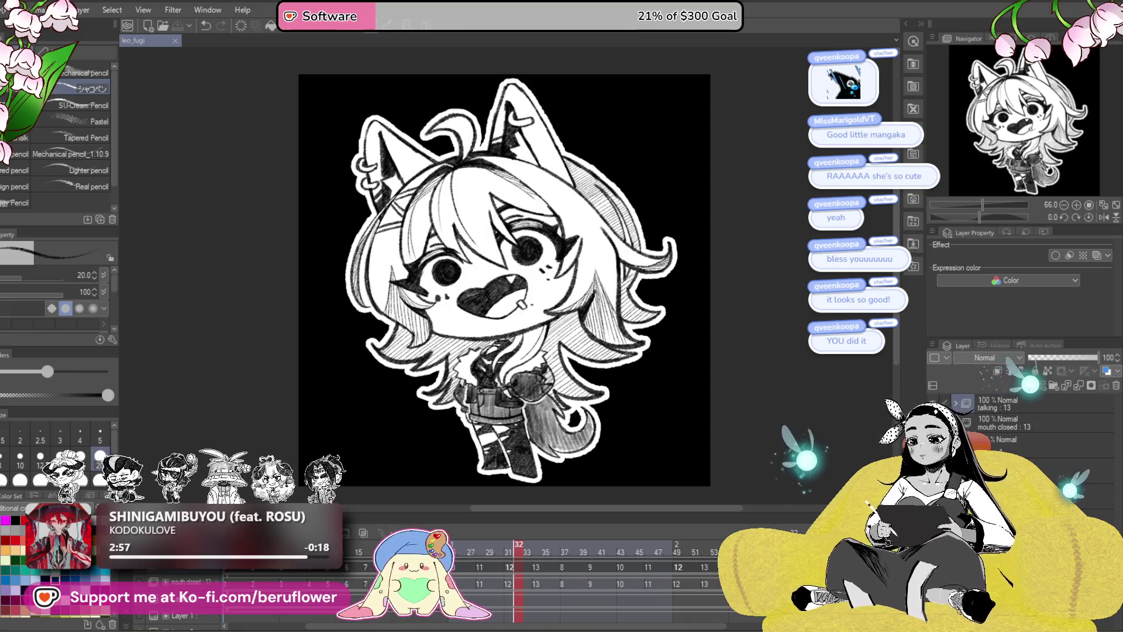
pyautogui.press('space')
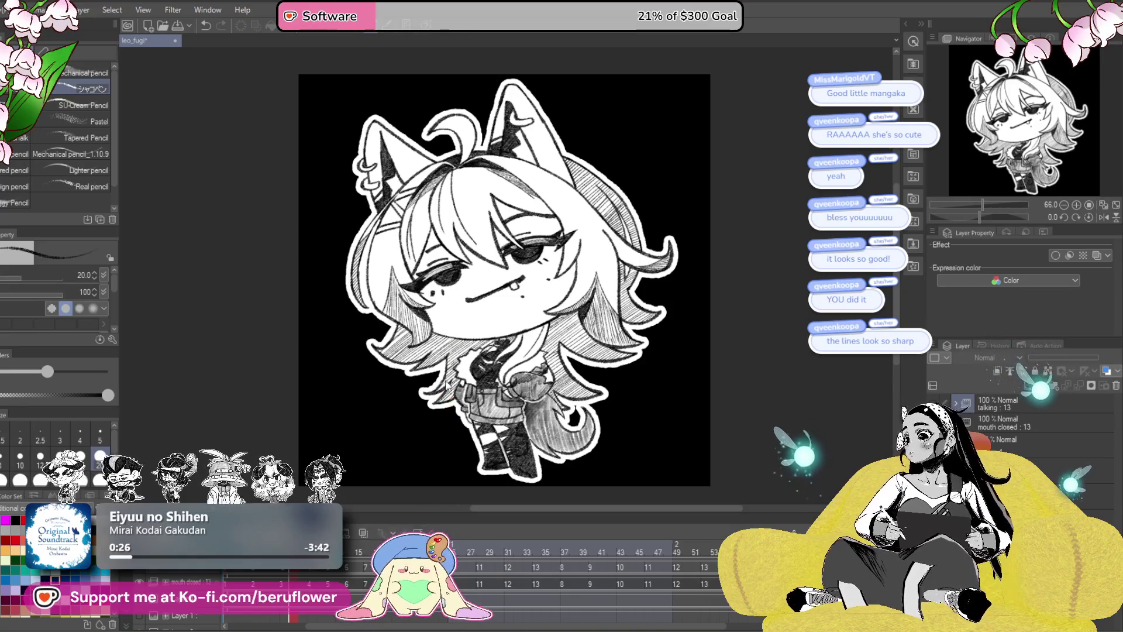
pyautogui.click(144, 582)
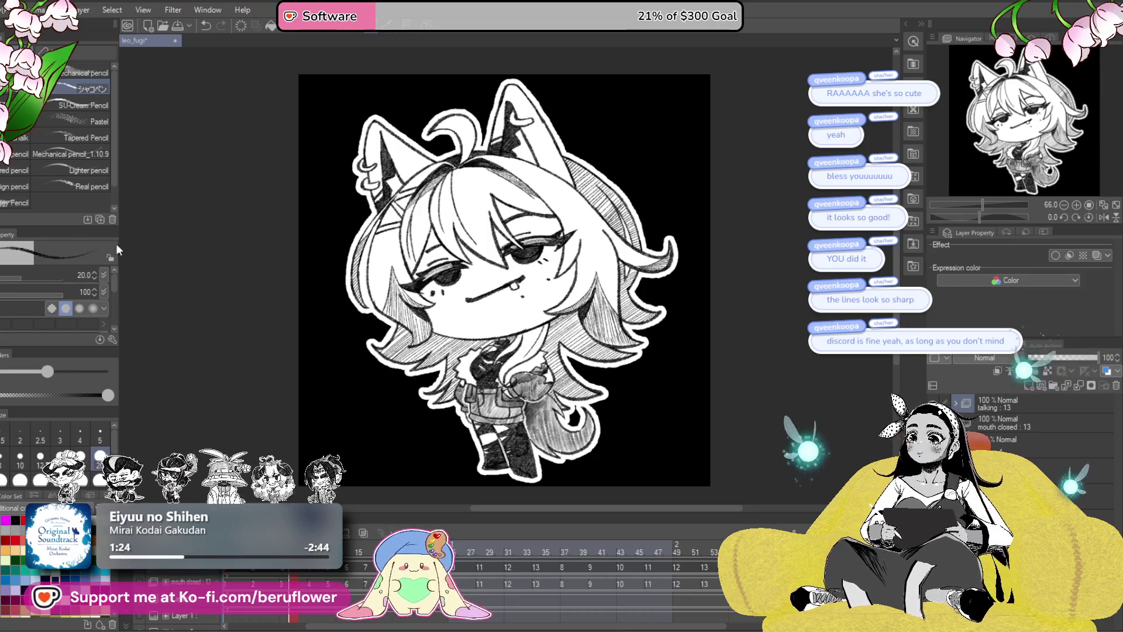
# - Replay the talking animation through its wide-eyed and open-mouthed cels
pyautogui.press('space')
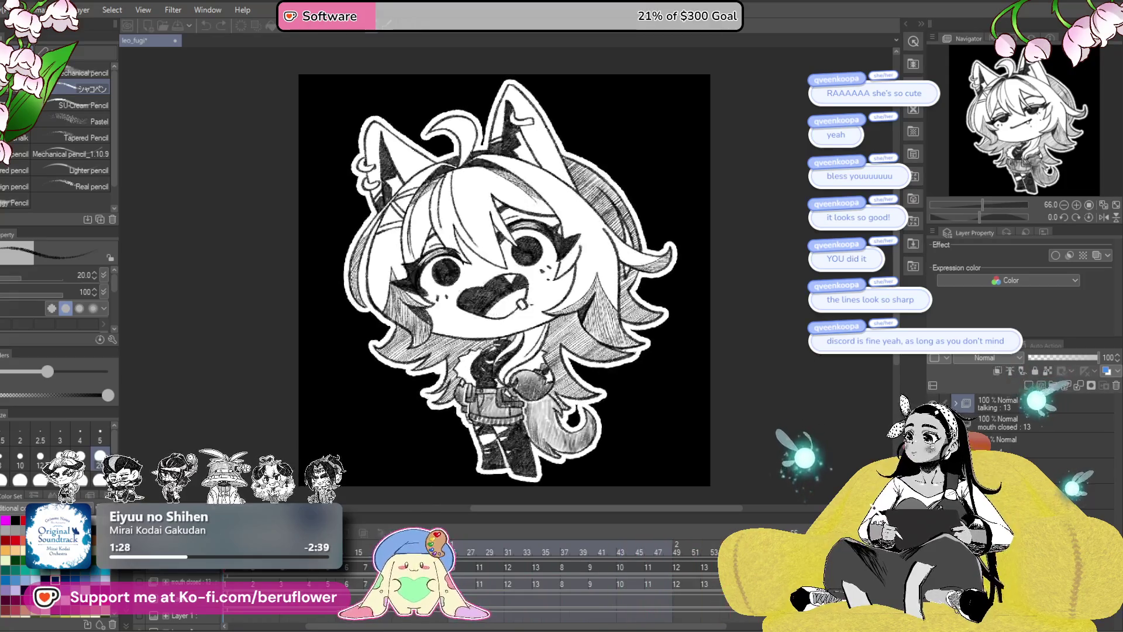
# - Save the leo_fugi file
pyautogui.hotkey('ctrl', 's')
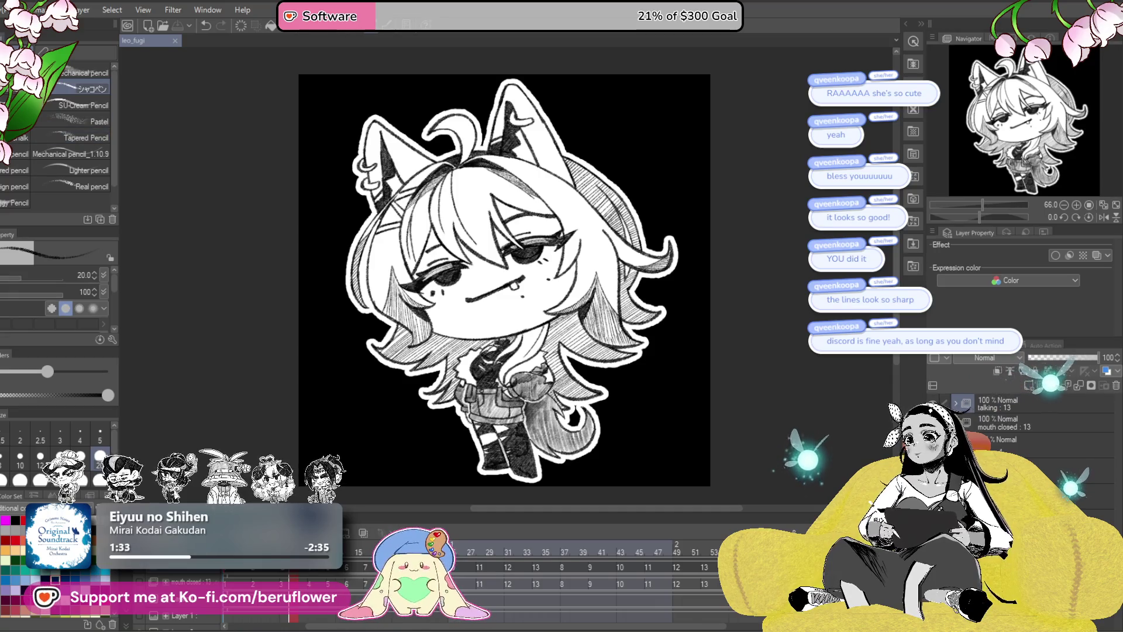
# - Export the animation as a 1000×1000 px, 24 fps looping animated GIF of 6.93 MB
pyautogui.click(12, 10)
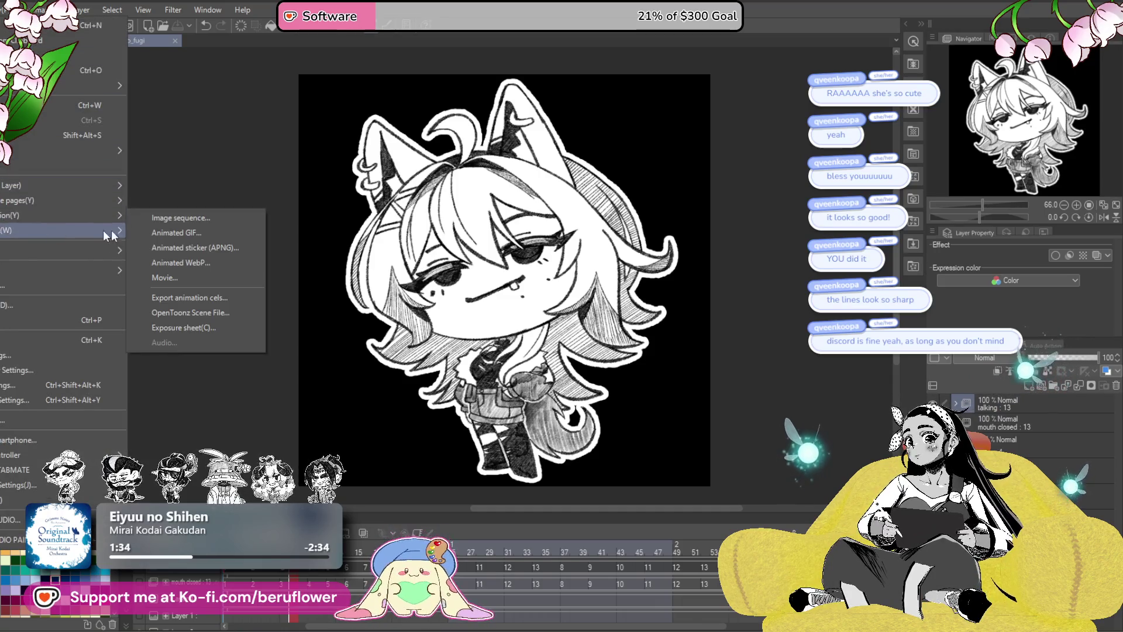
pyautogui.click(175, 234)
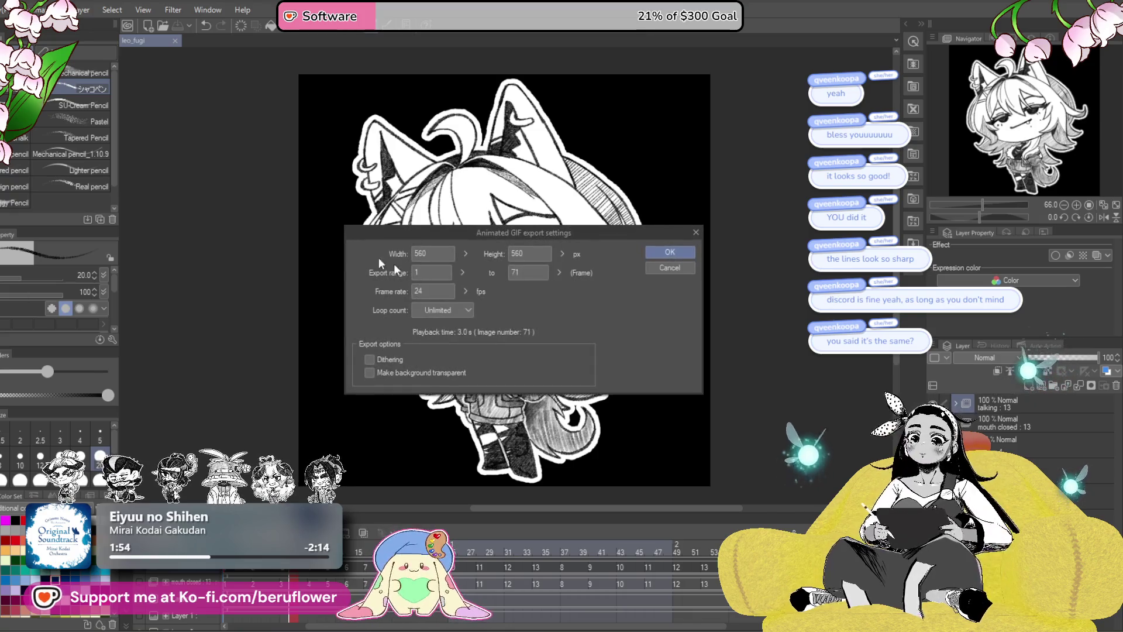
pyautogui.write('1000')
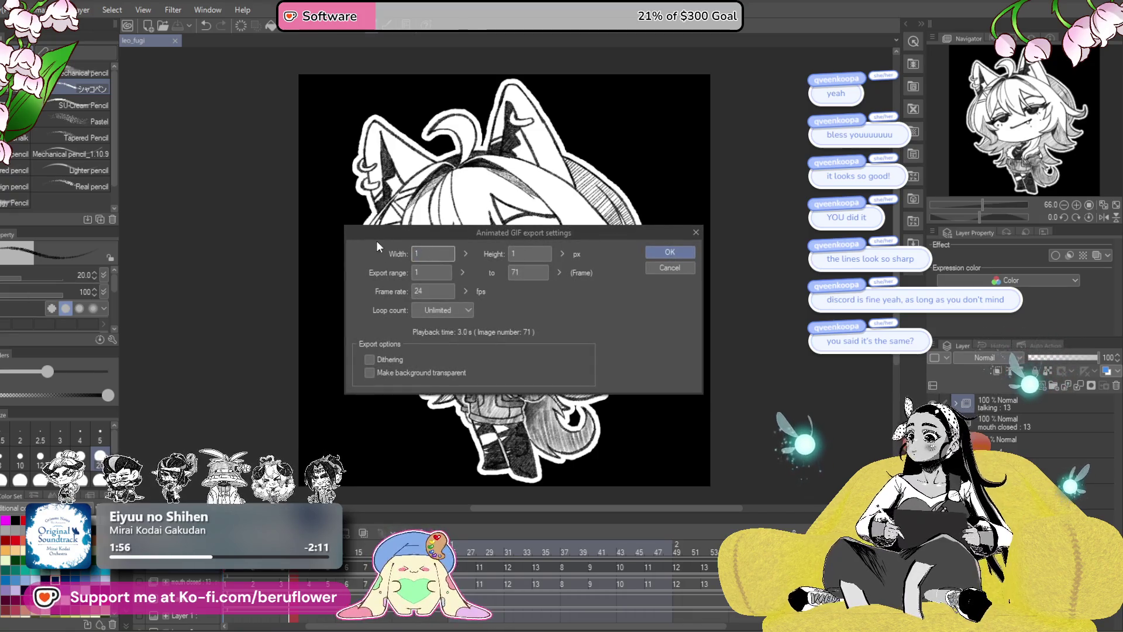
pyautogui.click(669, 255)
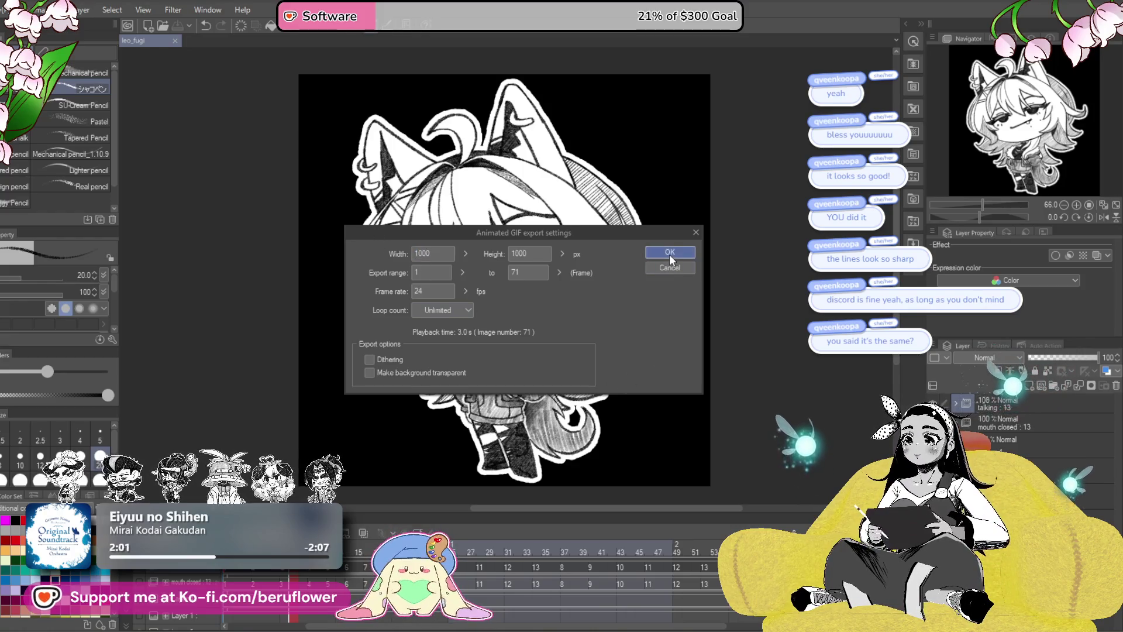
pyautogui.click(669, 254)
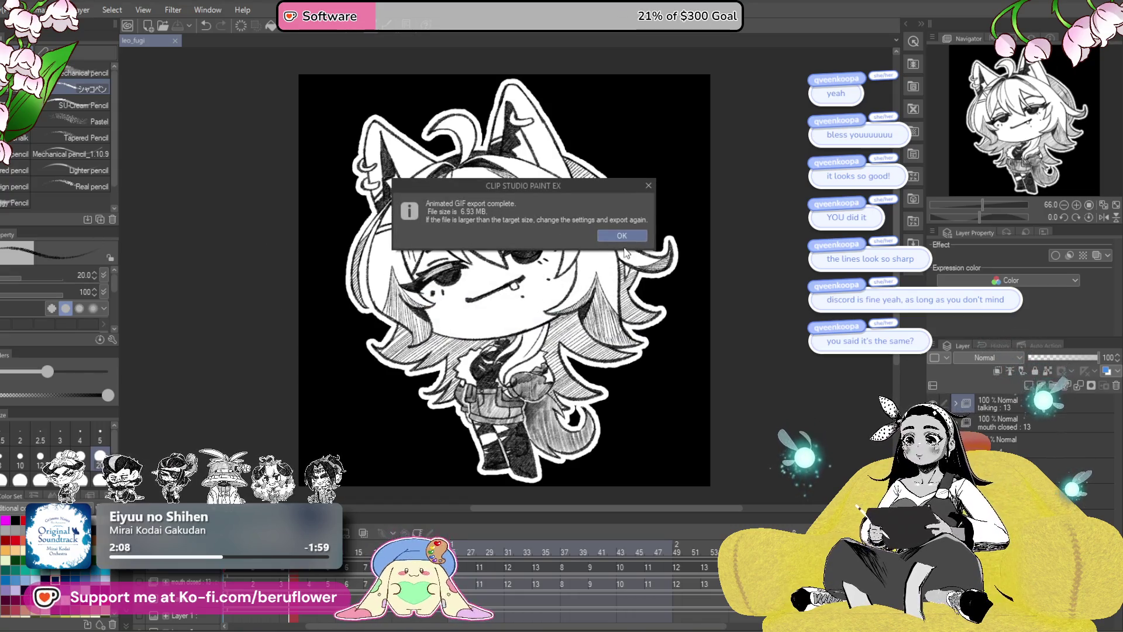
pyautogui.click(625, 237)
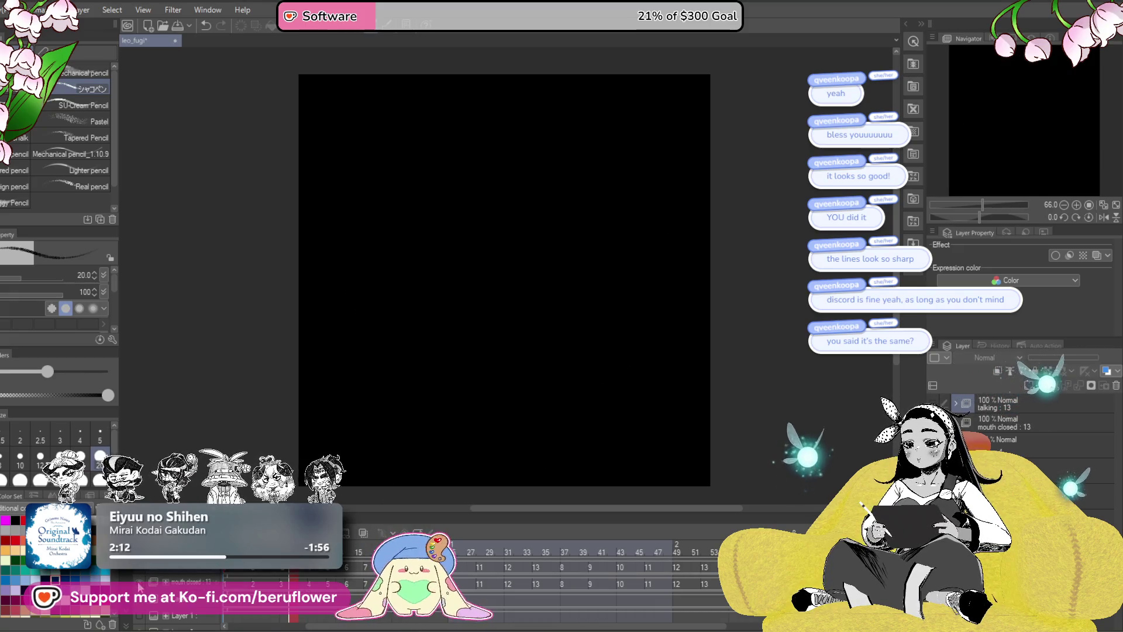
# - Hide the black background to show the white-outlined girl on transparency, and start another Animated GIF export
pyautogui.hotkey('ctrl', 'z')
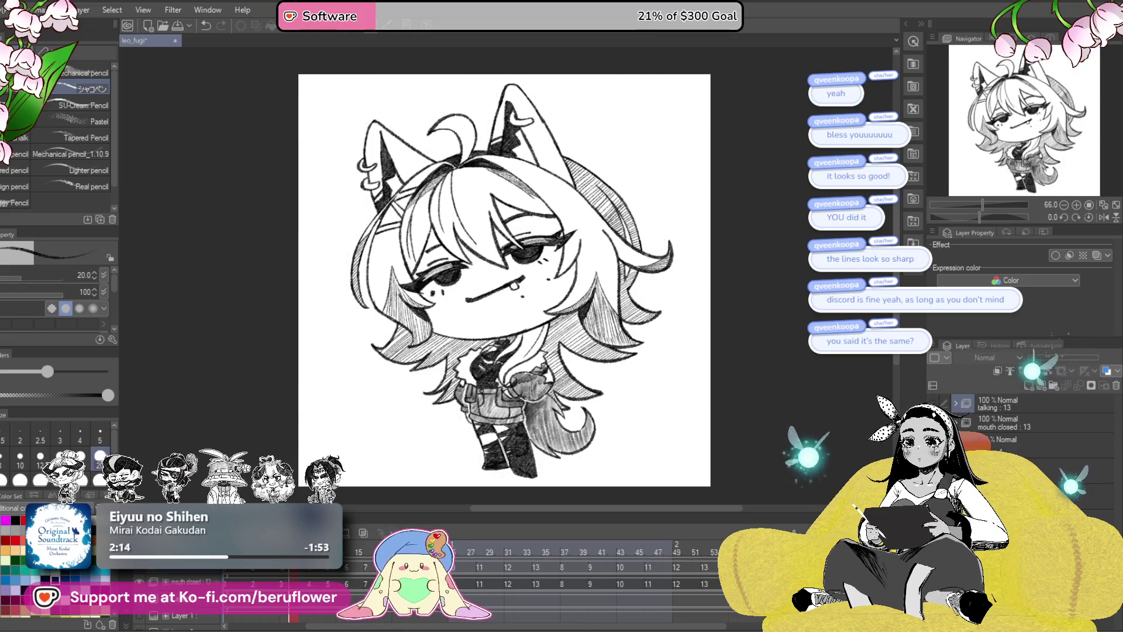
pyautogui.hotkey('ctrl', 'y')
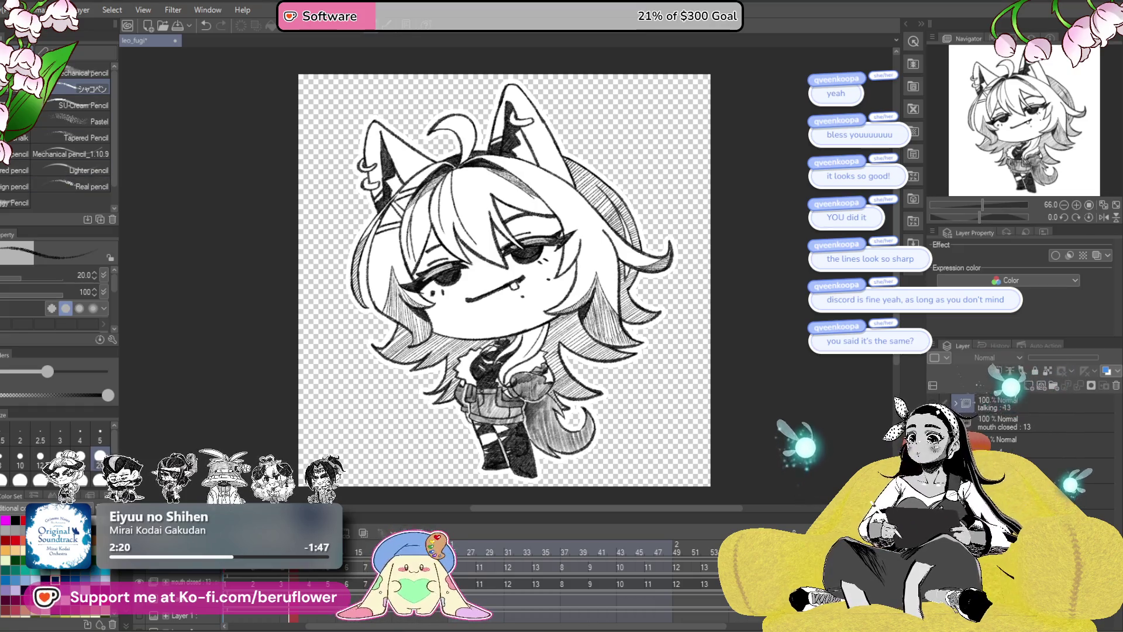
pyautogui.click(13, 9)
pyautogui.moveTo(52, 85)
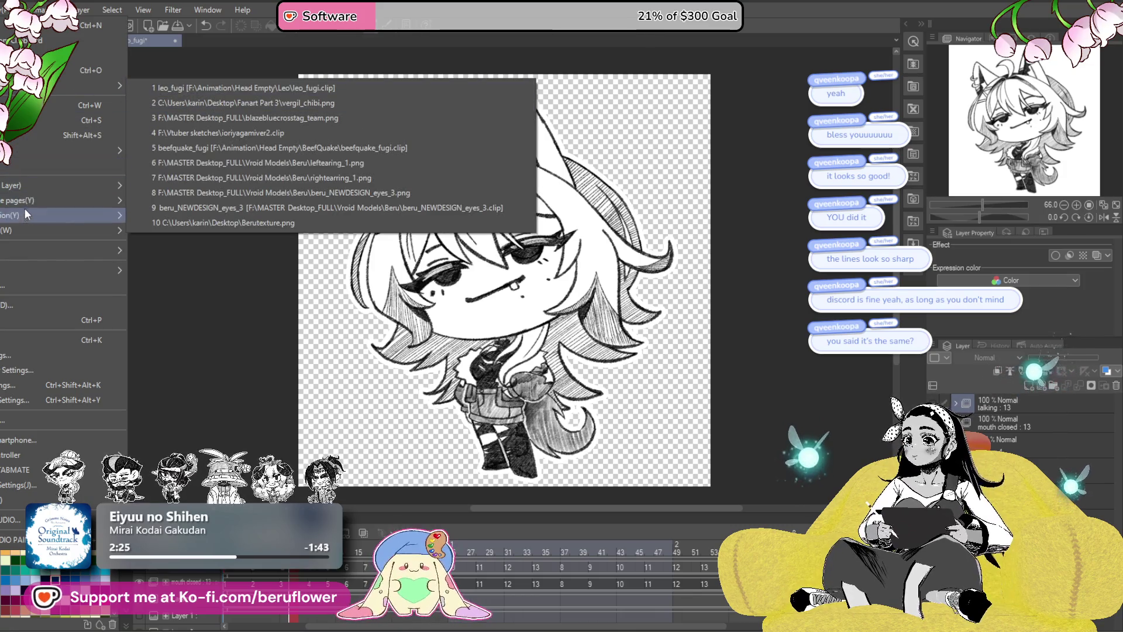
pyautogui.moveTo(24, 213)
pyautogui.click(229, 232)
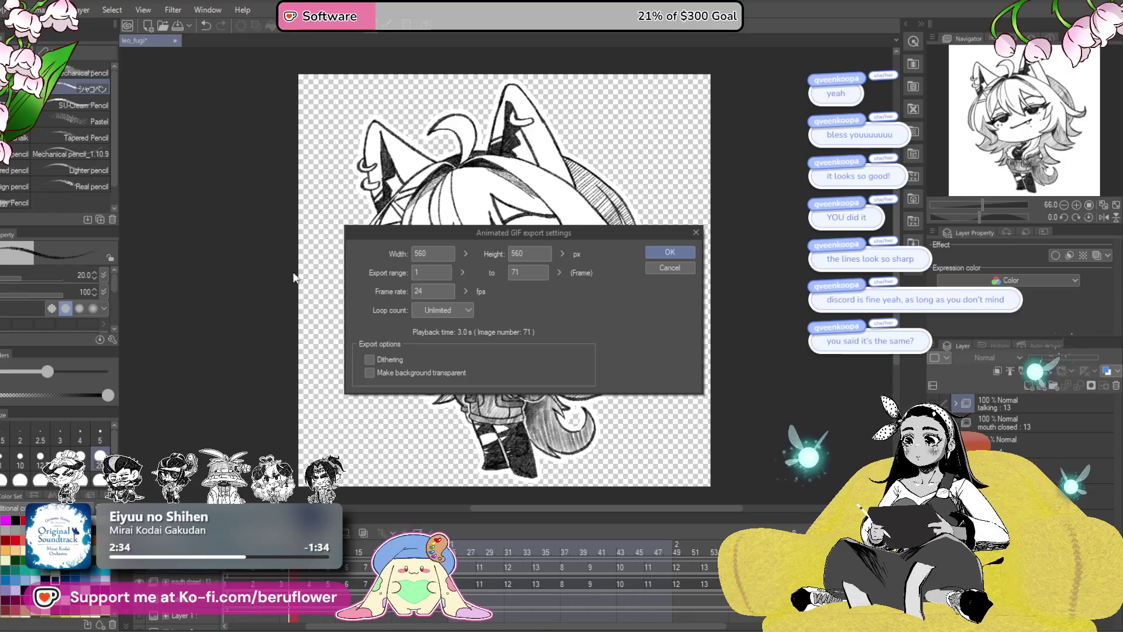
# - Export a 1000 px-wide animated GIF with Make background transparent ticked, coming out at 16.73 MB
pyautogui.doubleClick(430, 253)
pyautogui.write('1')
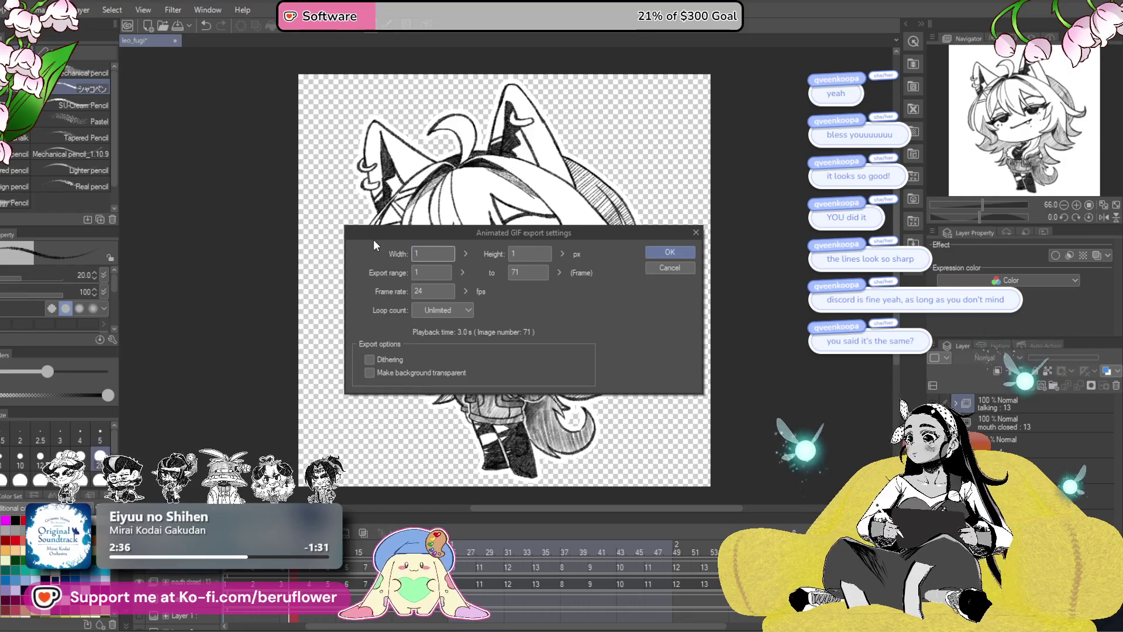
pyautogui.write('000')
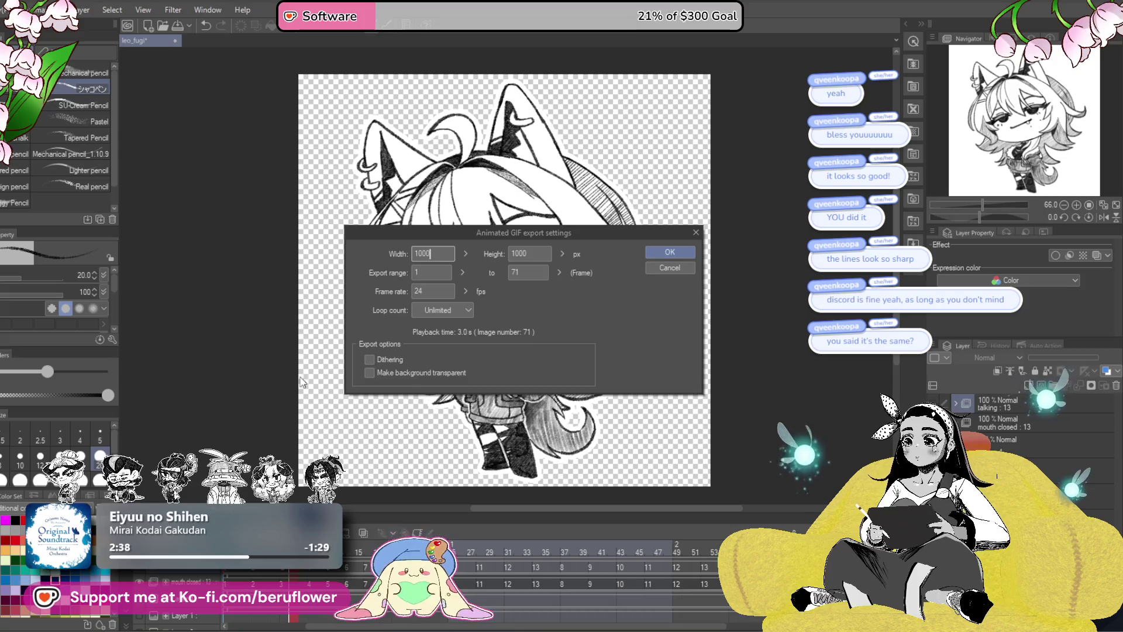
pyautogui.click(369, 373)
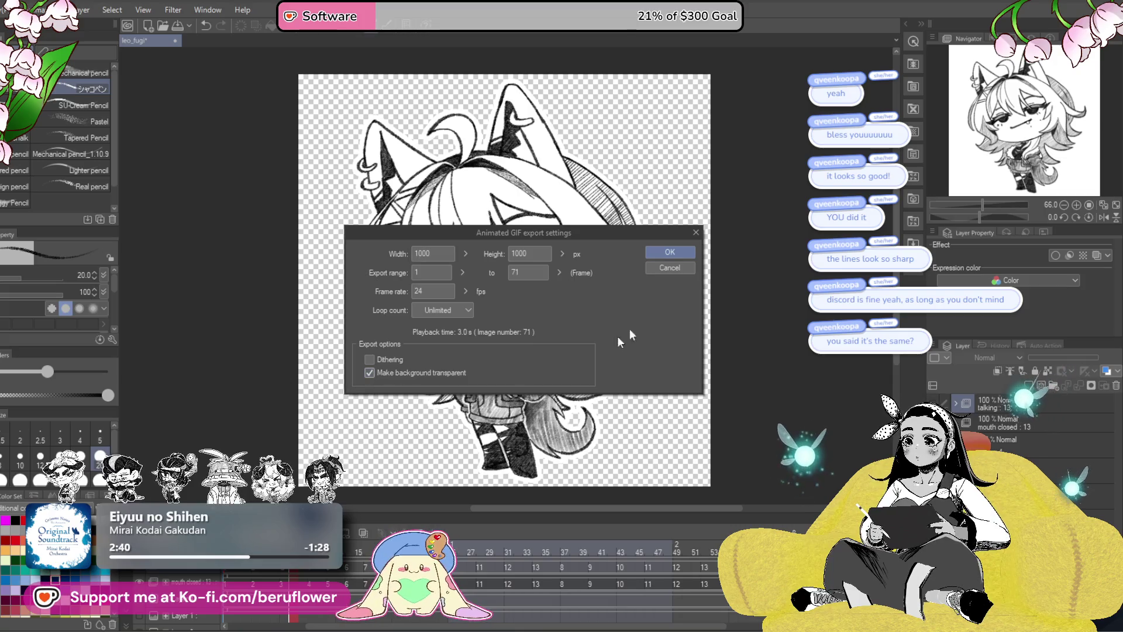
pyautogui.click(663, 252)
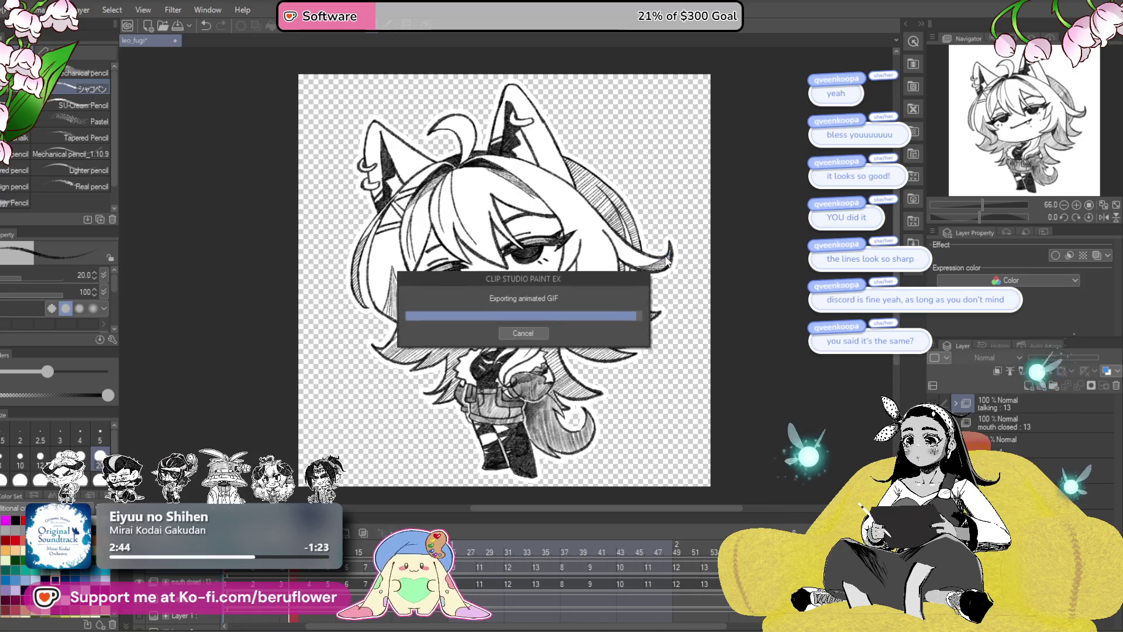
pyautogui.click(635, 238)
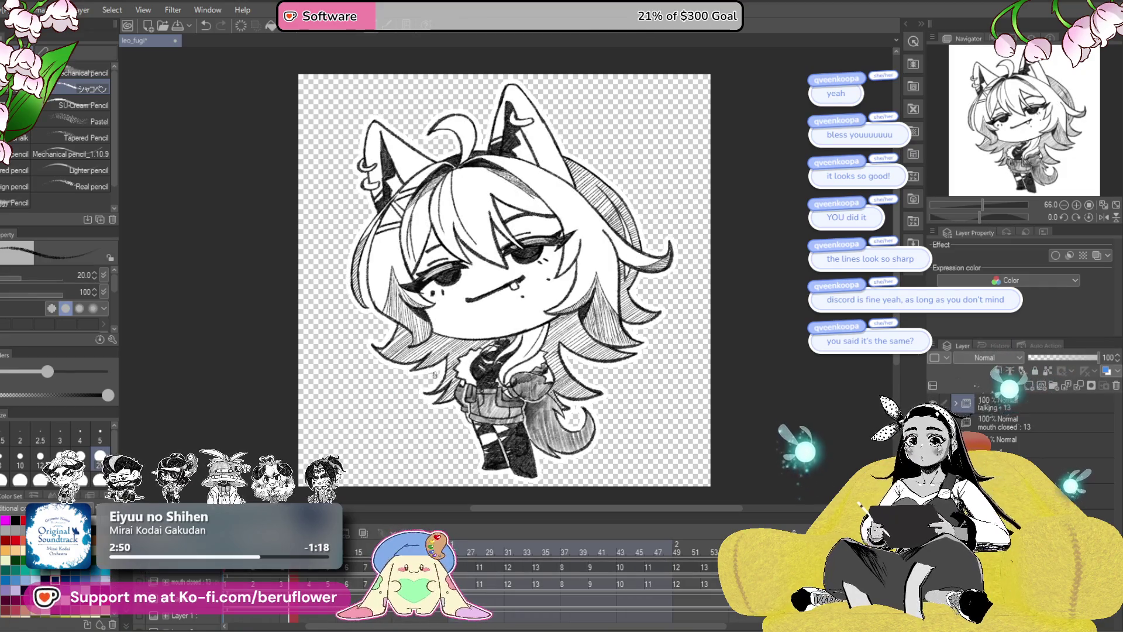
pyautogui.click(12, 9)
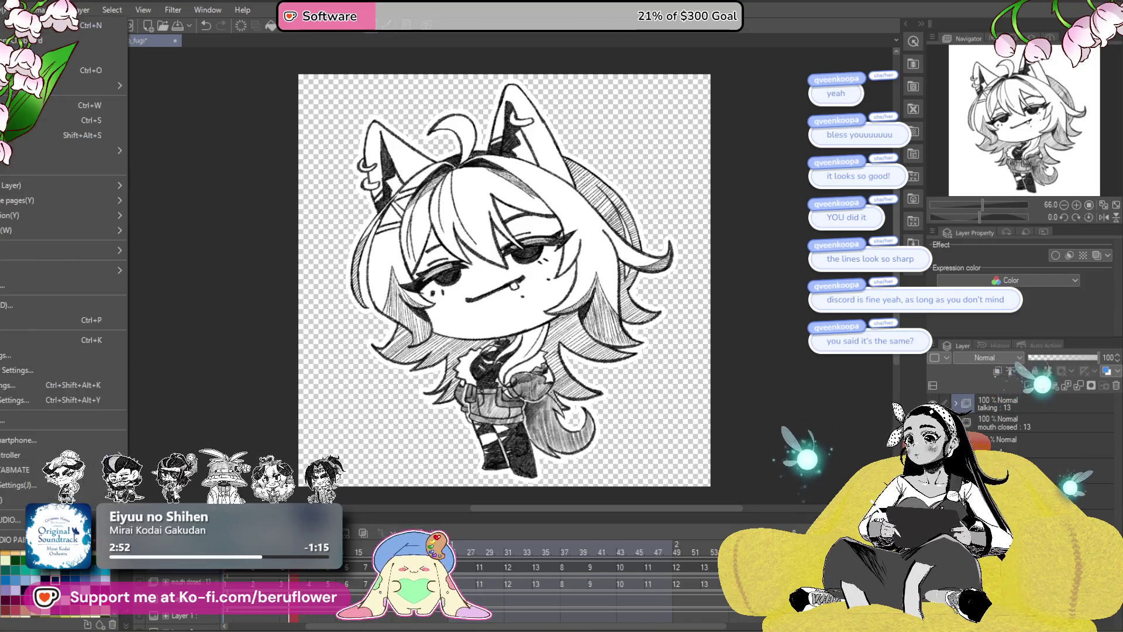
# - Re-export the transparent animated GIF at 1000 px width, producing a 17.45 MB file
pyautogui.moveTo(53, 217)
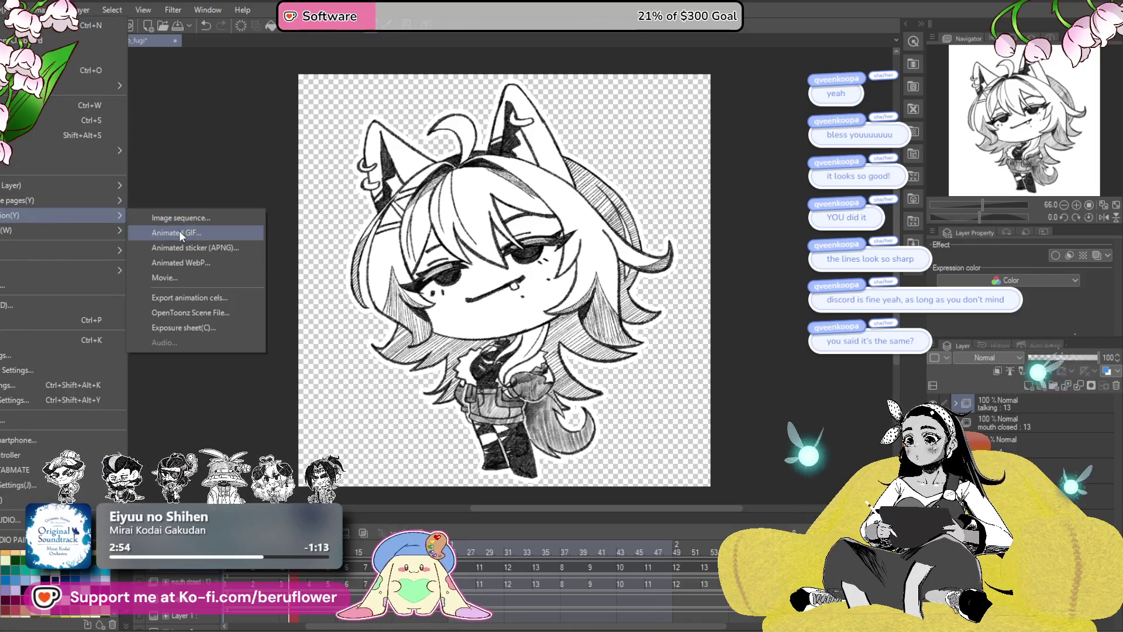
pyautogui.click(179, 232)
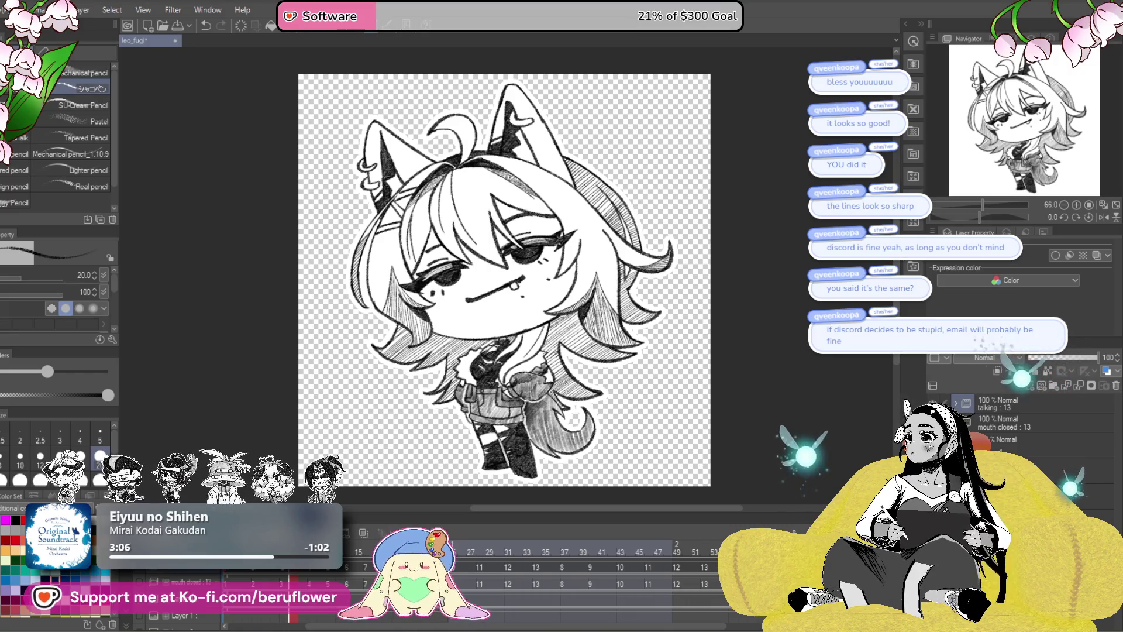
pyautogui.doubleClick(433, 254)
pyautogui.write('1000')
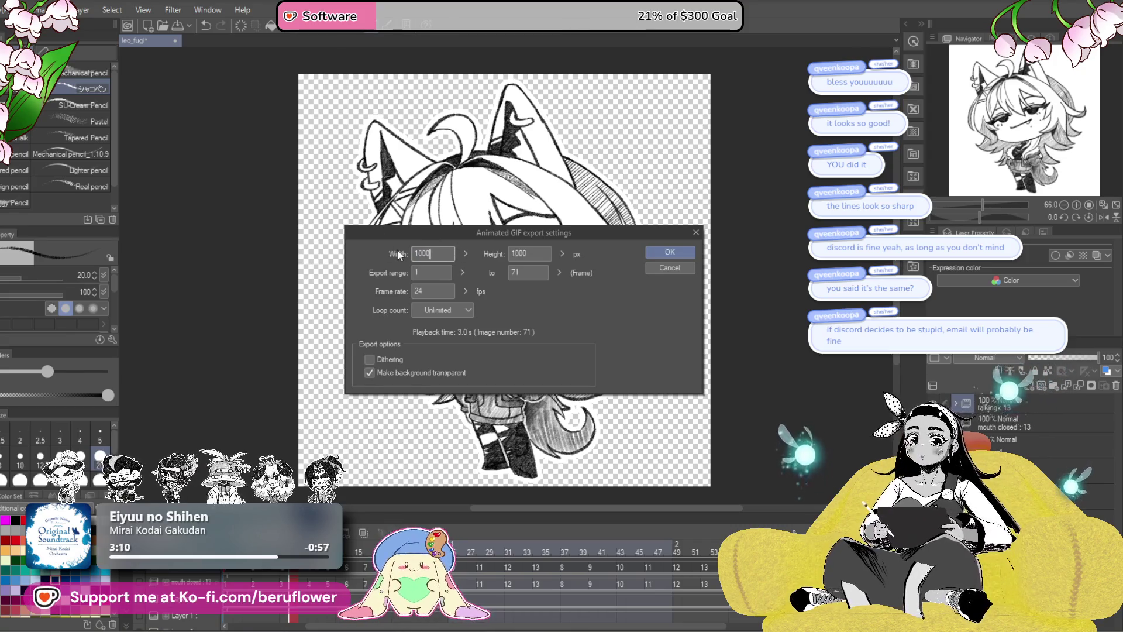
pyautogui.click(651, 251)
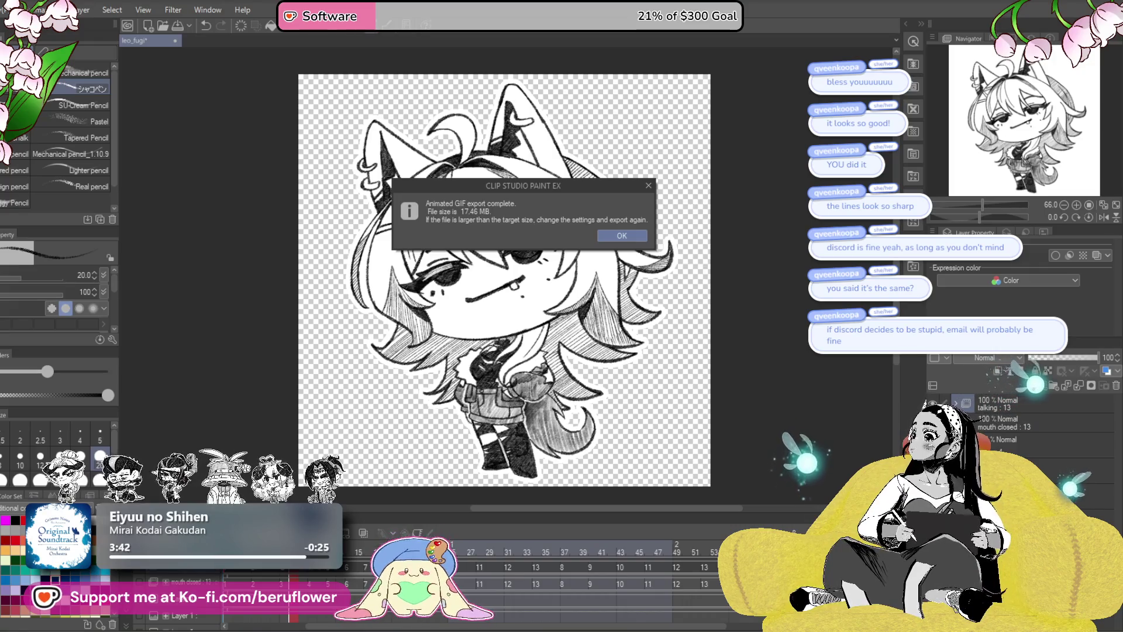
pyautogui.click(622, 236)
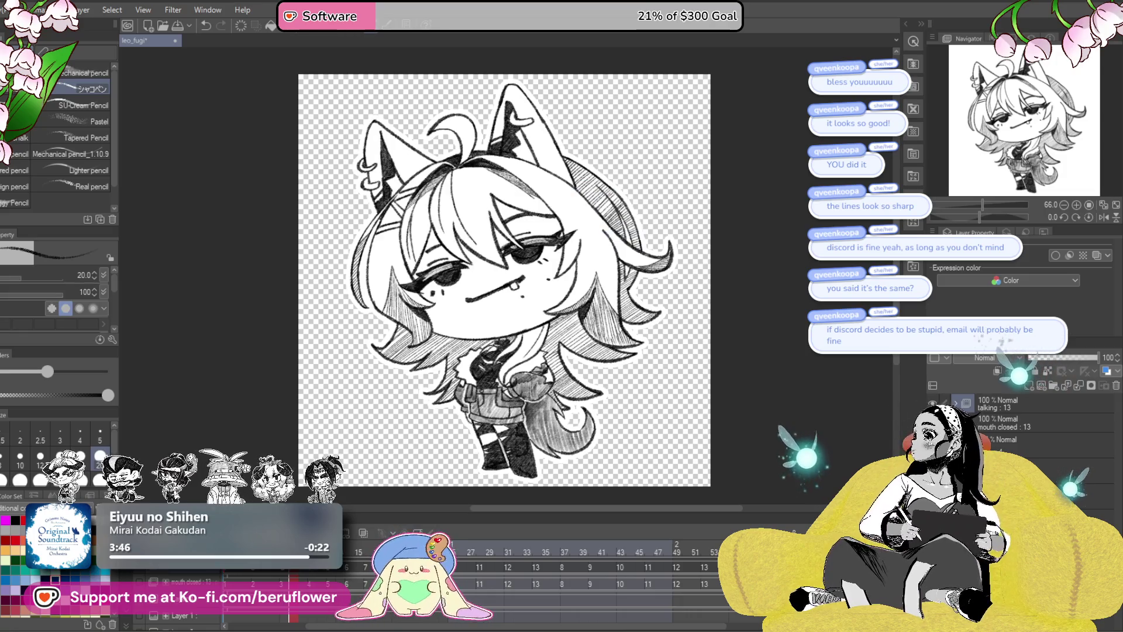